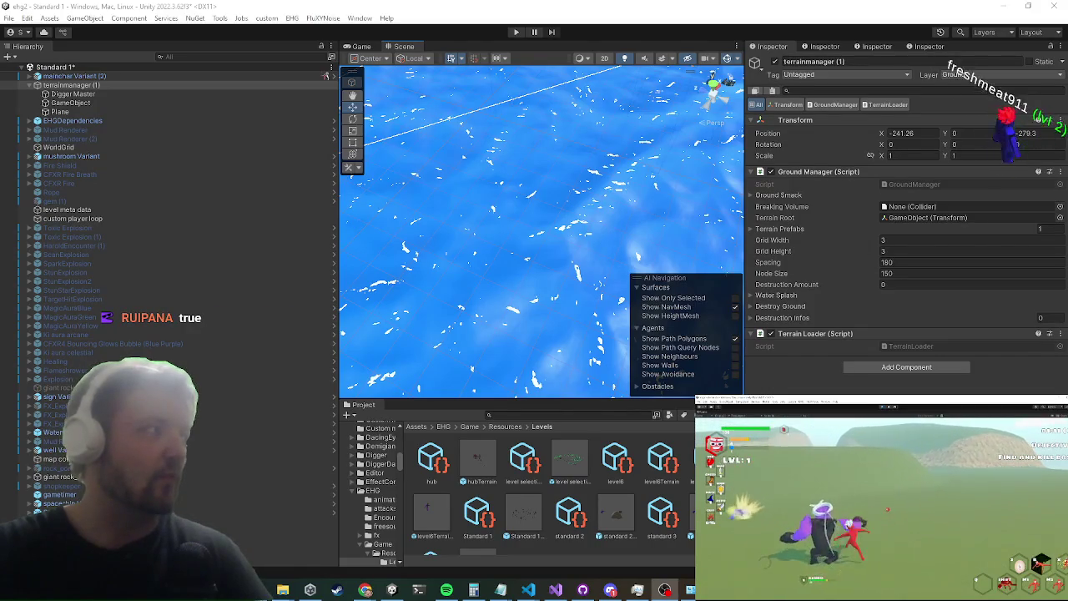
Step: Run the Standard 1 scene in play mode from the toolbar Play button
scroll(549, 89, "up", 2)
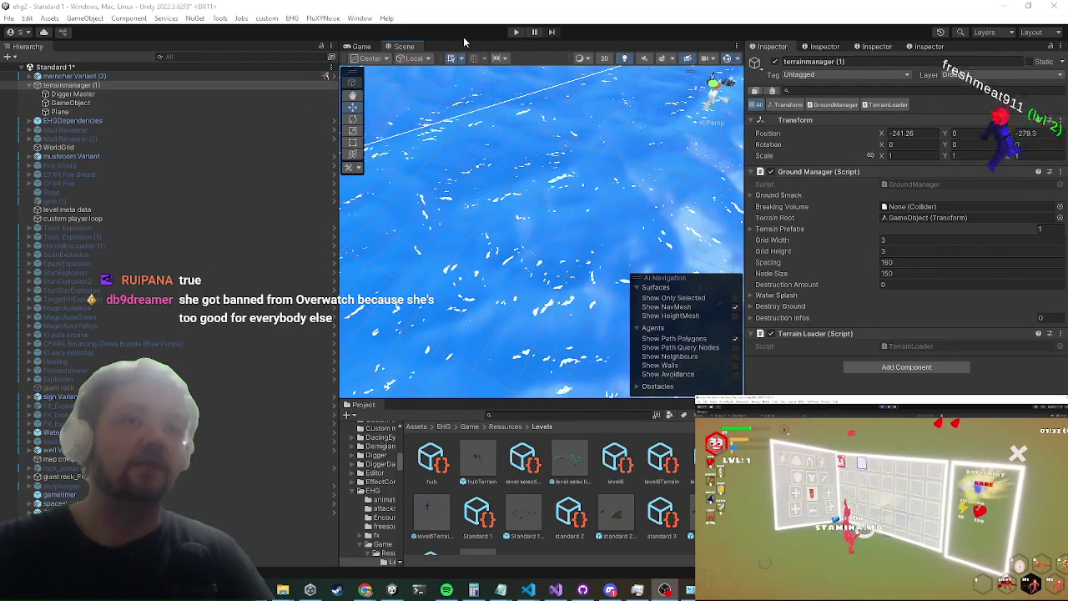
left_click(515, 33)
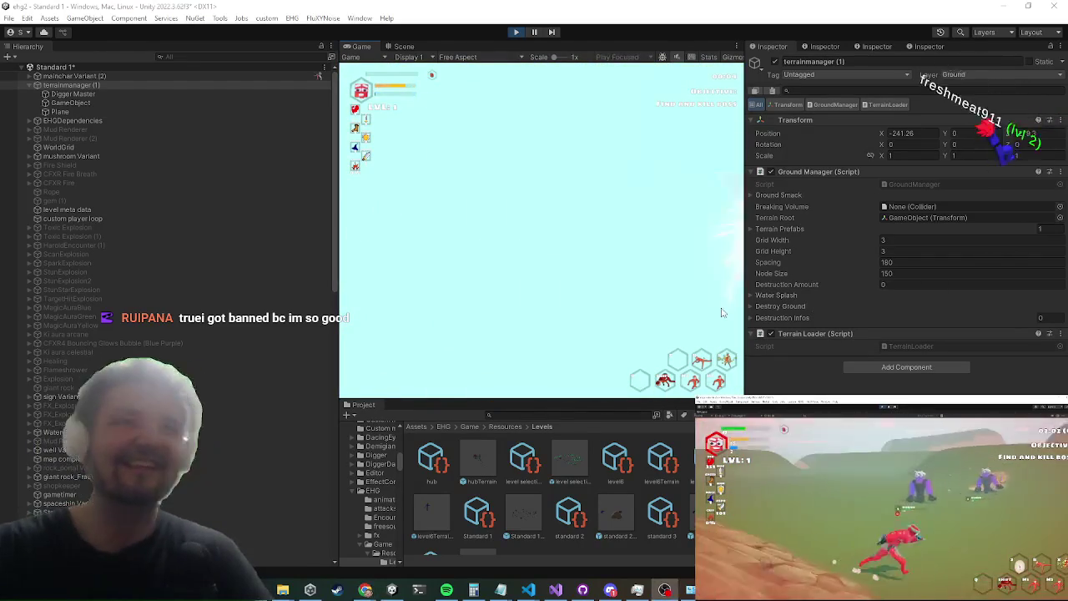
Step: Maximize the Game view, then exit play mode with Ctrl+P
key("shift+space")
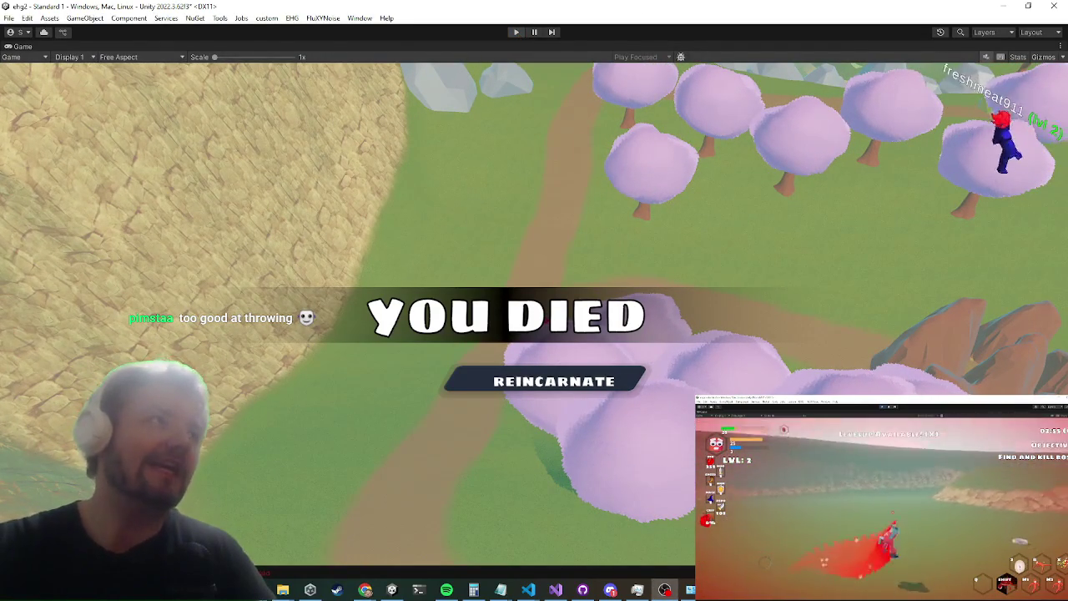
key("ctrl+p")
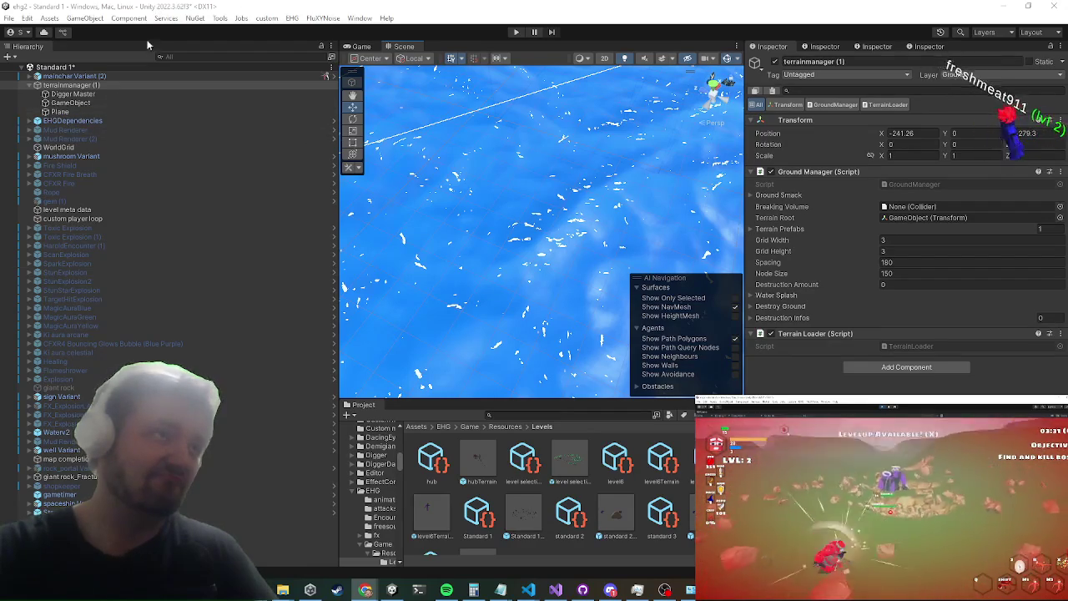
Step: Remove the Terrain Loader from terrainmanager and create an empty child GameObject (1) under it
right_click(816, 333)
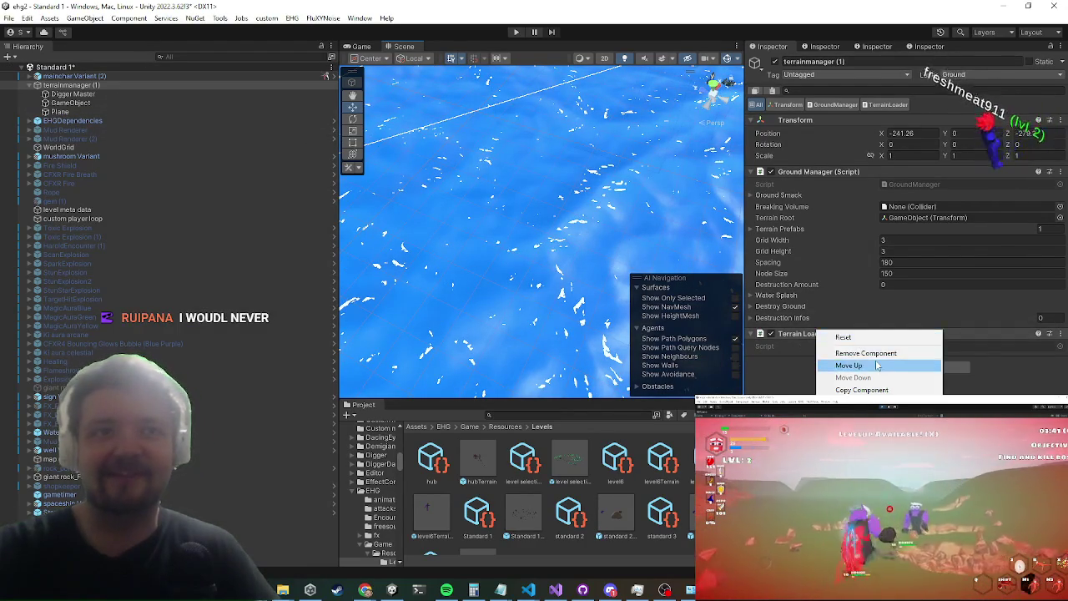
left_click(868, 353)
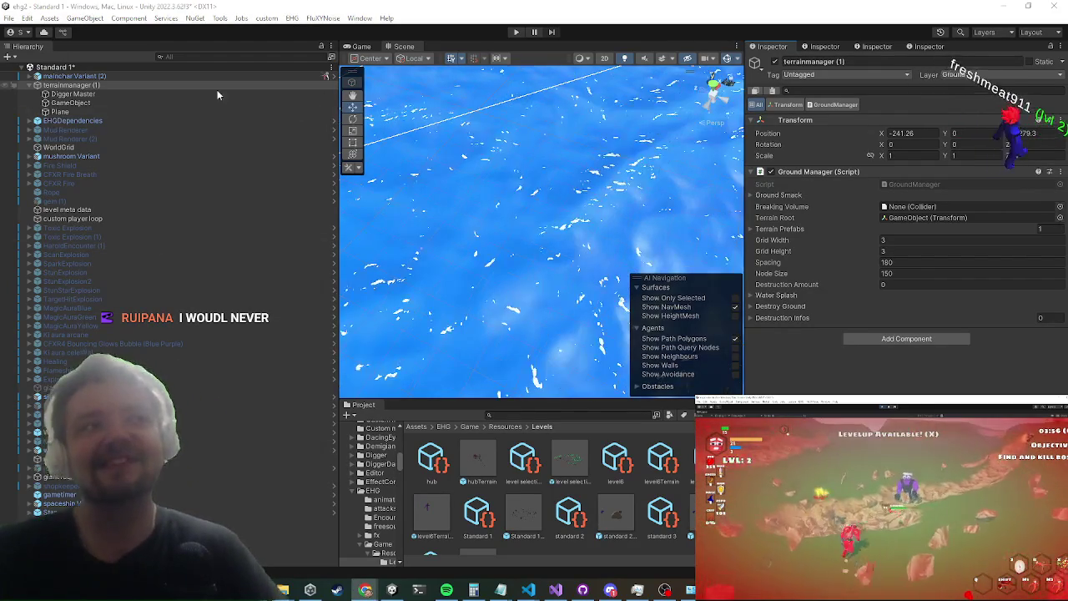
right_click(121, 87)
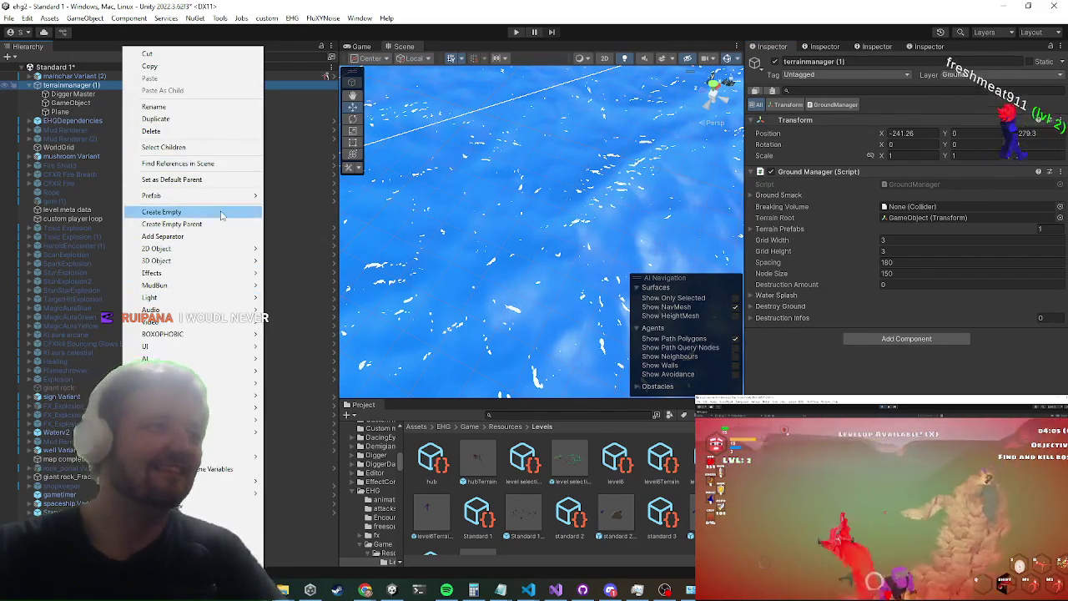
left_click(161, 211)
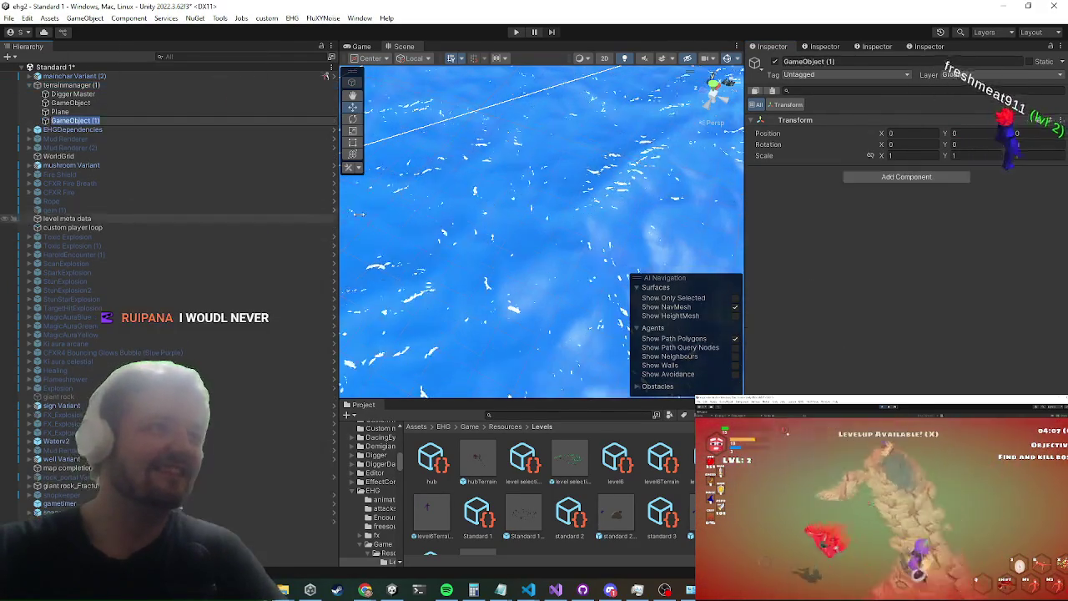
Step: Add a Terrain Loader component to GameObject (1) by searching 'terrainload'
right_click(817, 123)
mouse_move(848, 252)
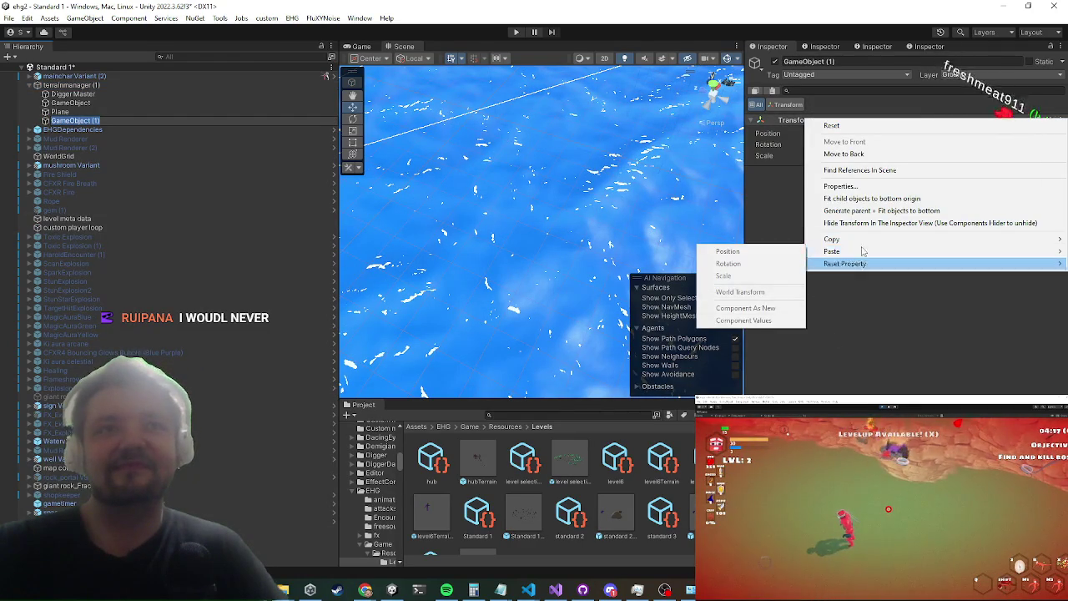
left_click(789, 162)
left_click(851, 177)
type("terrainload")
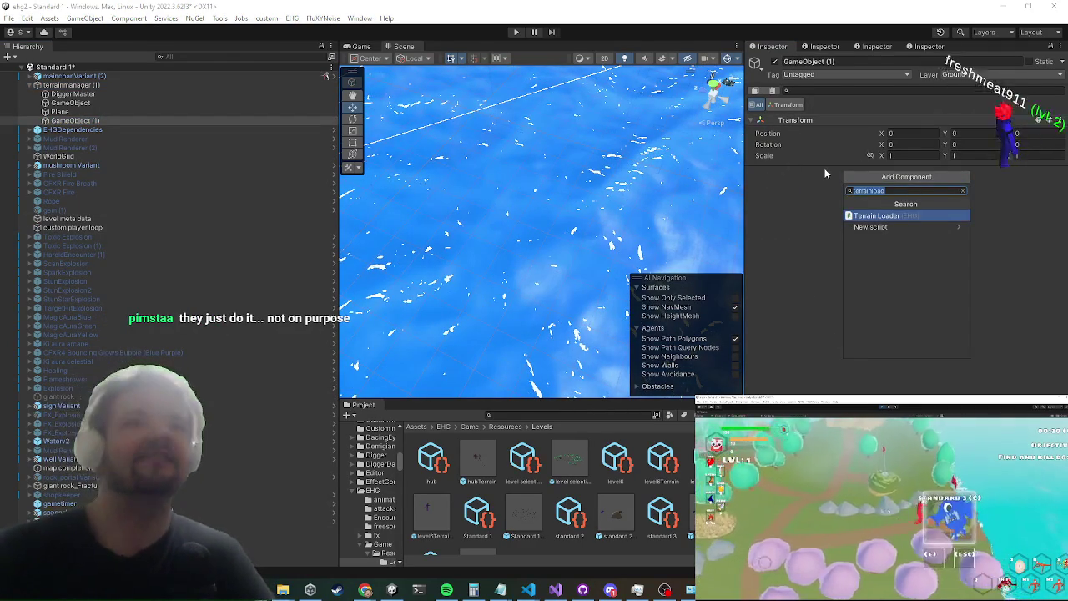
key("Return")
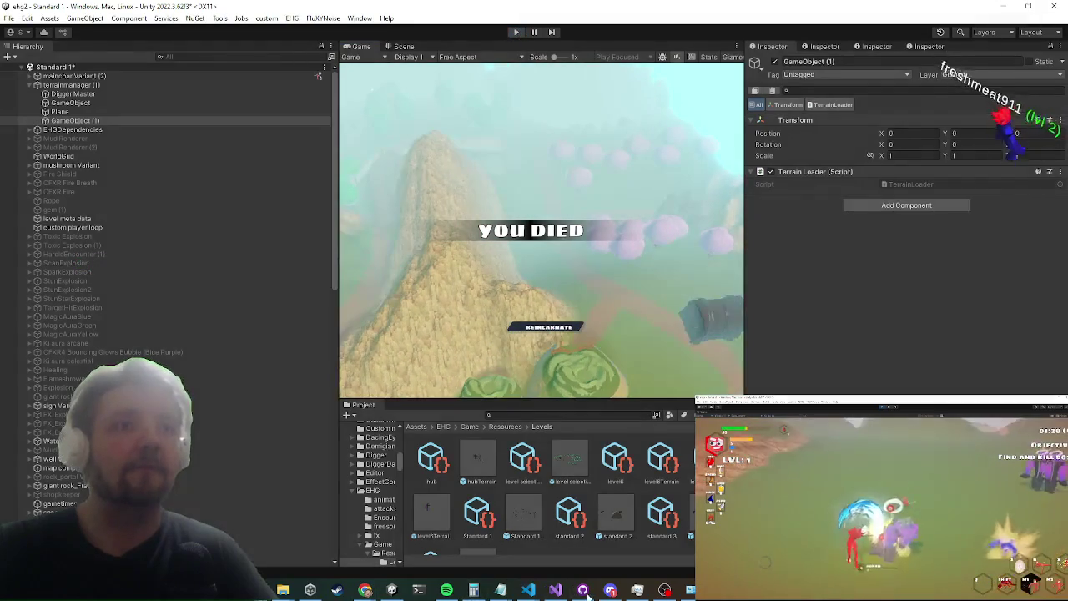
left_click(583, 590)
Step: Review the third commit's TerrainLoader.cs, level6TerrainTerrain.prefab, prefab settings.asset and standard 2.unity diffs
left_click(187, 155)
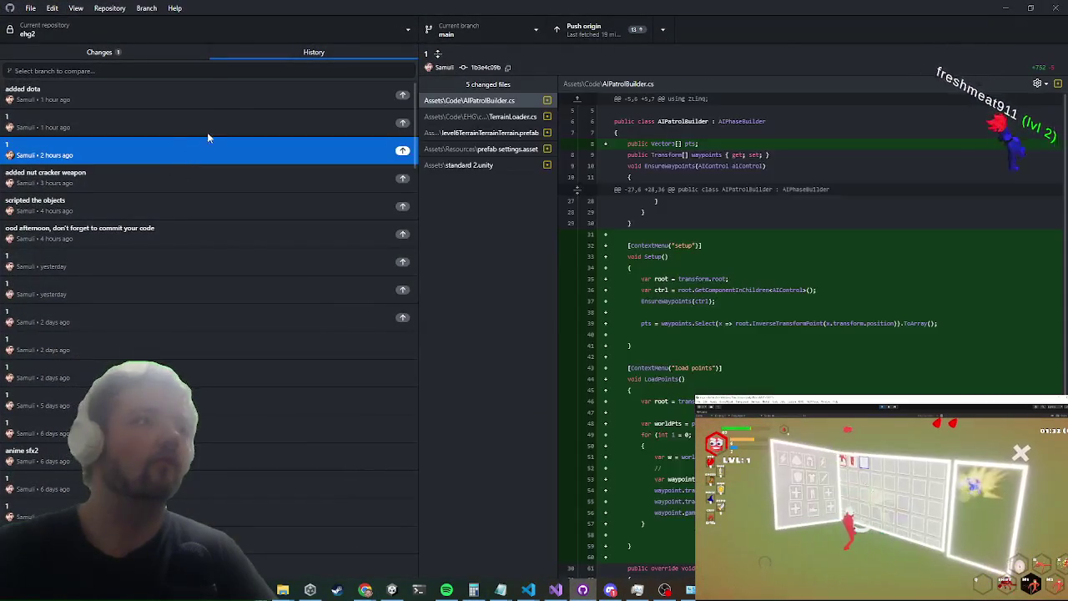
left_click(529, 118)
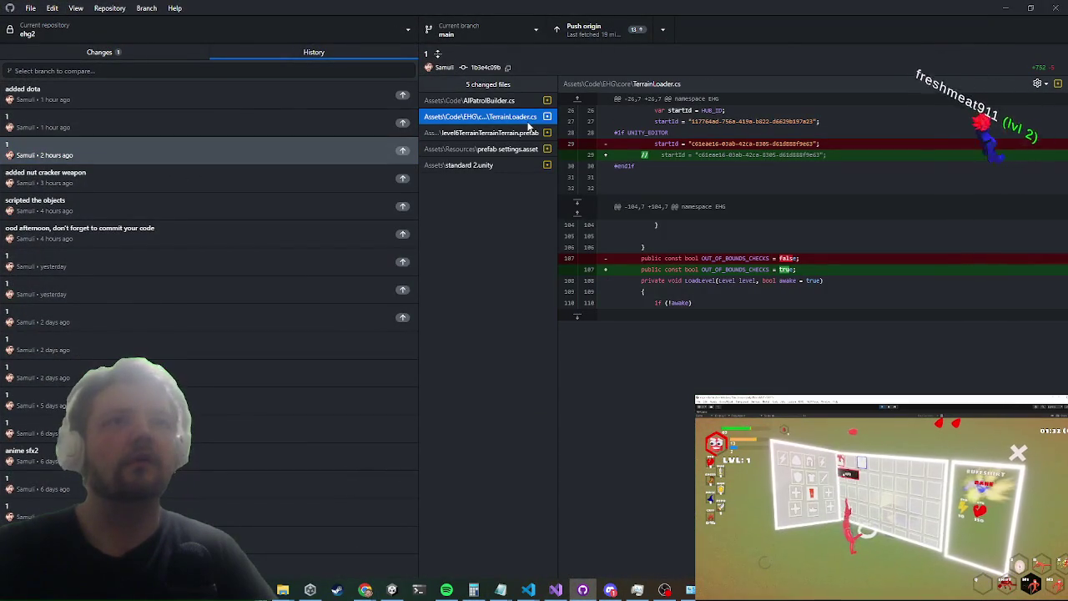
left_click(524, 131)
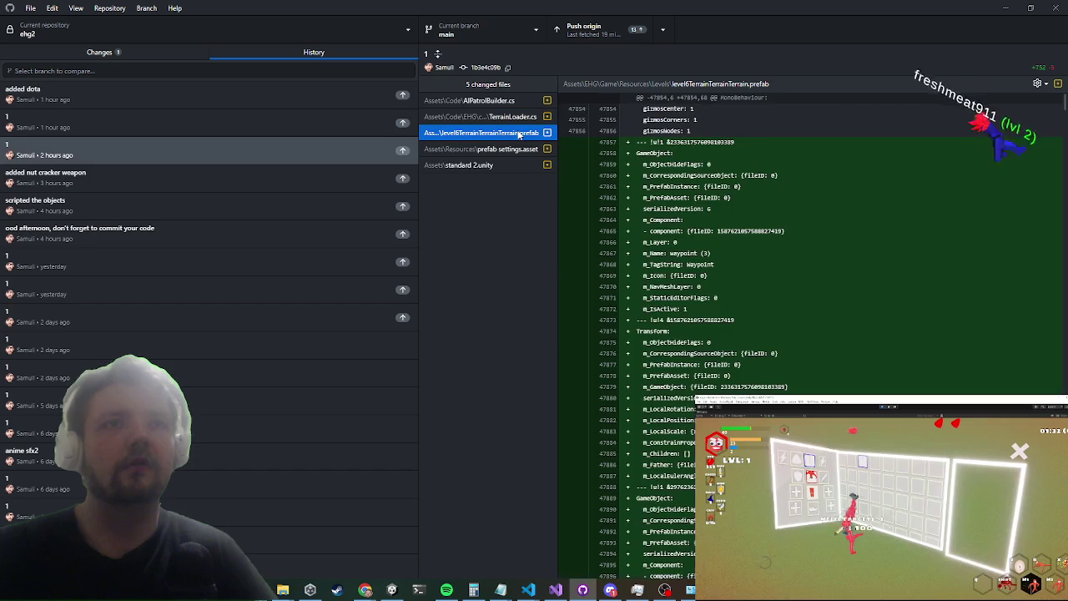
left_click(488, 152)
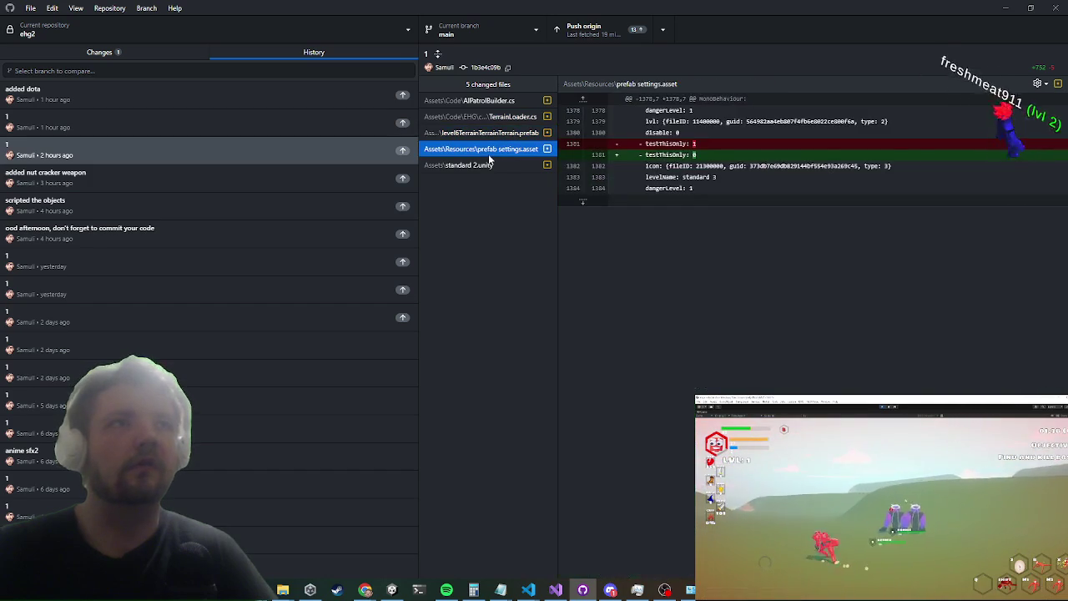
left_click(486, 163)
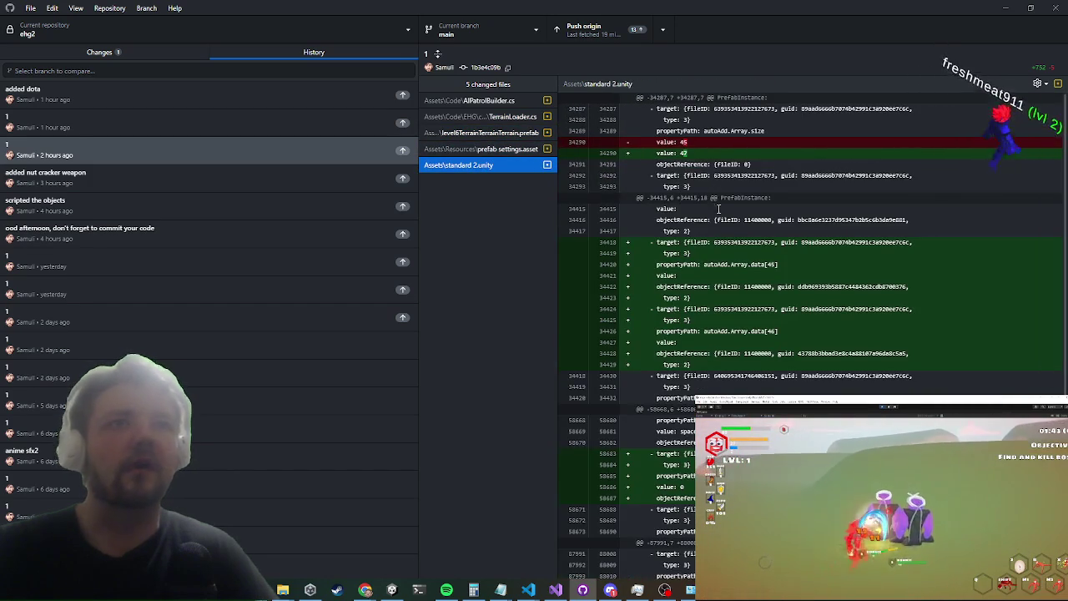
scroll(728, 224, "down", 2)
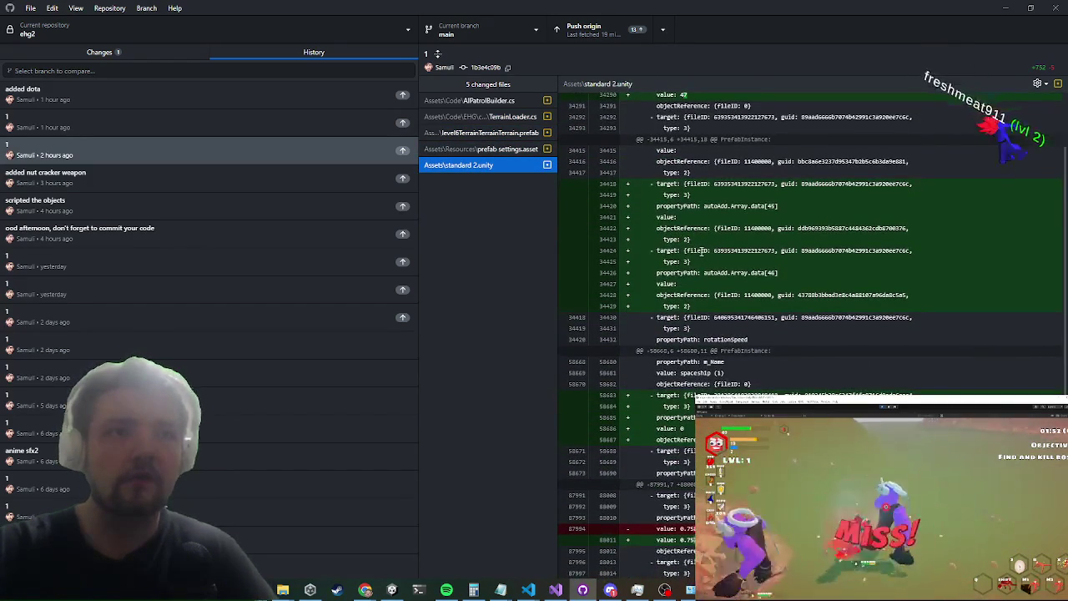
scroll(703, 251, "up", 2)
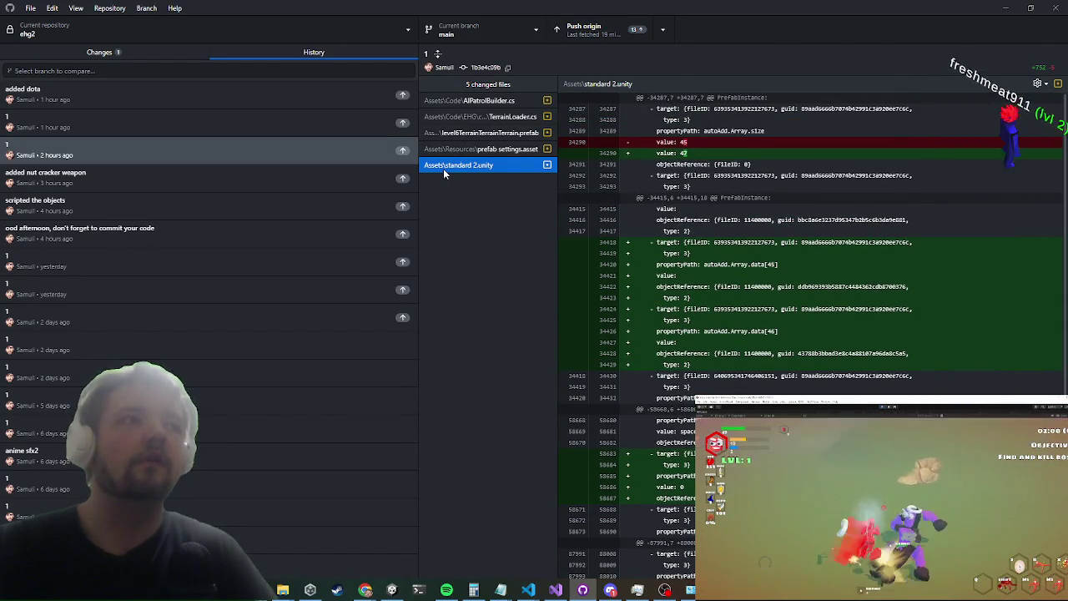
Step: Check the uncommitted changes, then select the 'added nut cracker weapon' commit in History
left_click(99, 52)
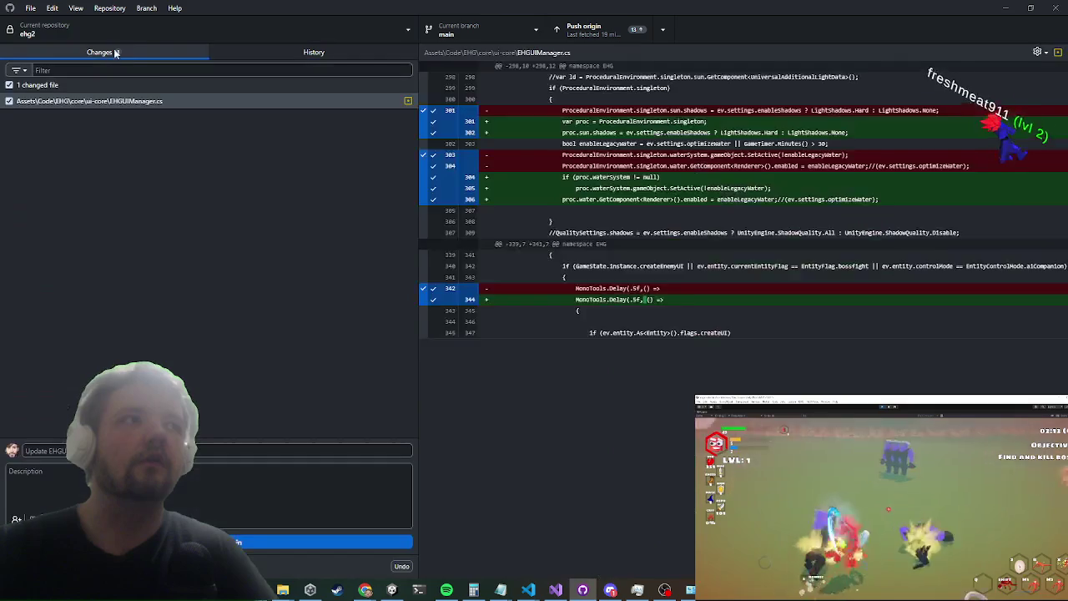
left_click(281, 48)
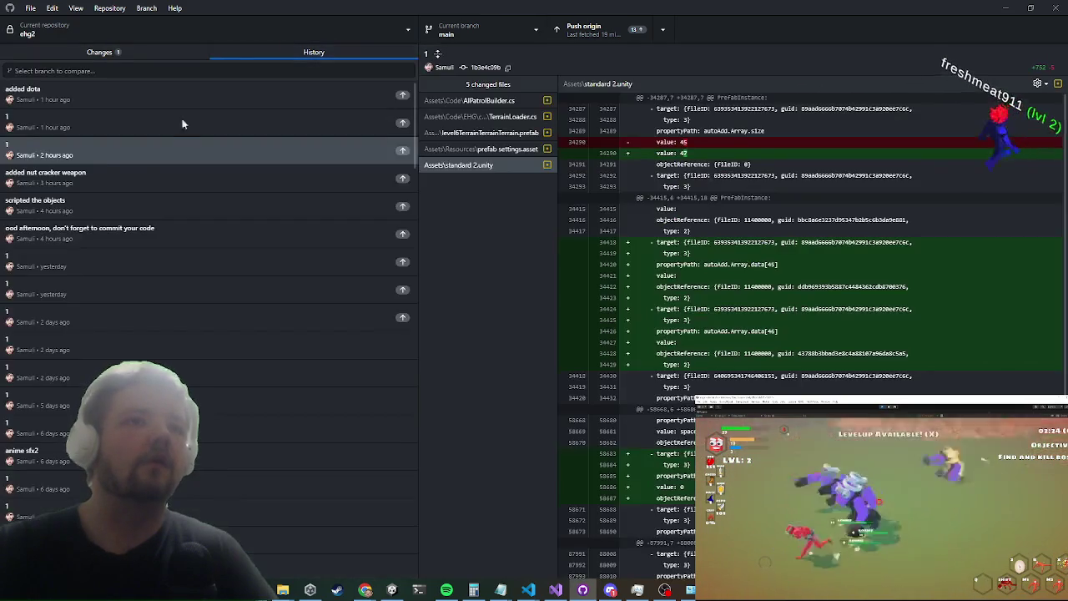
left_click(98, 200)
left_click(110, 182)
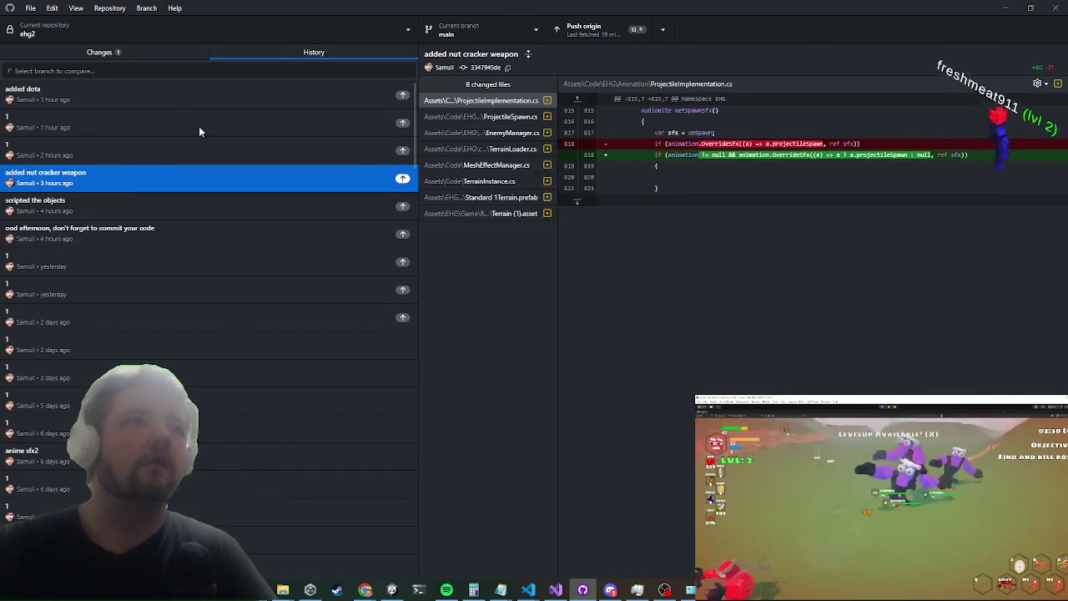
Step: View the Standard 1Terrain.prefab and TerrainLoader.cs diffs, then select the 26-file commit from four hours ago
left_click(501, 197)
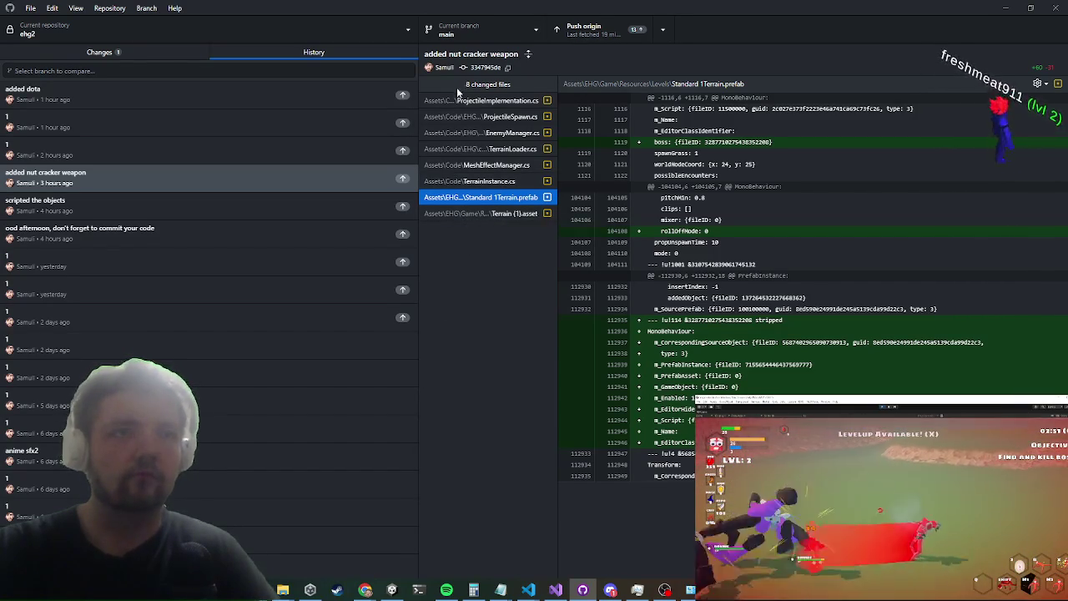
key("alt+Tab")
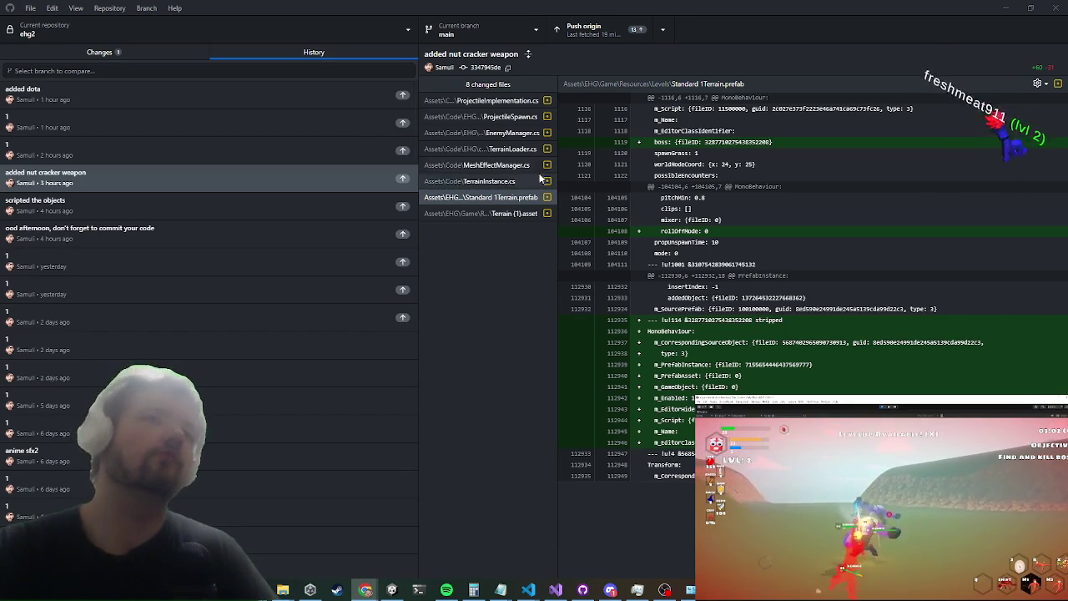
left_click(498, 150)
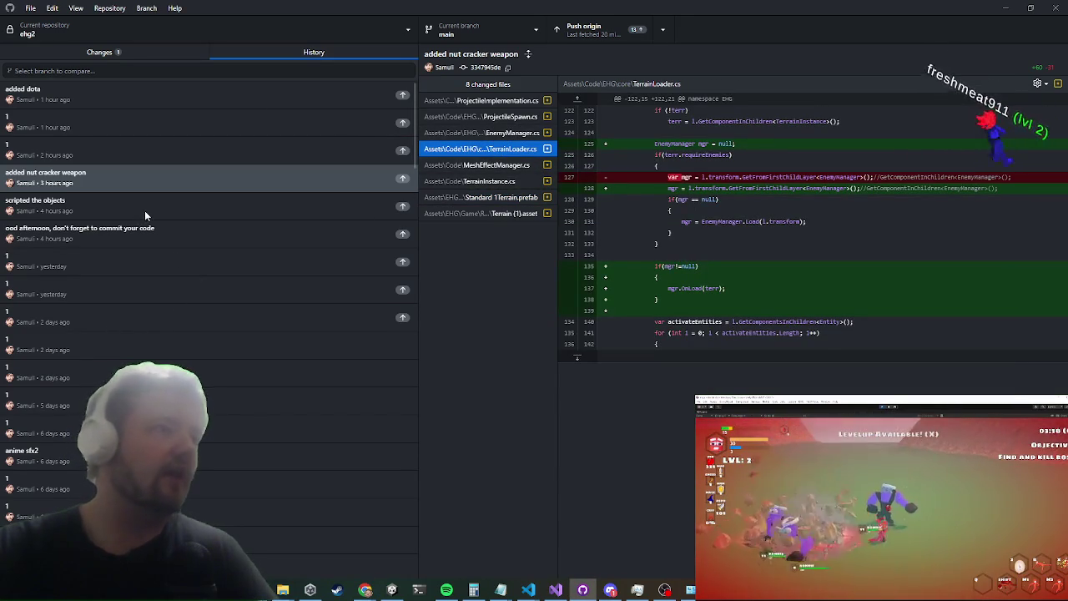
left_click(135, 230)
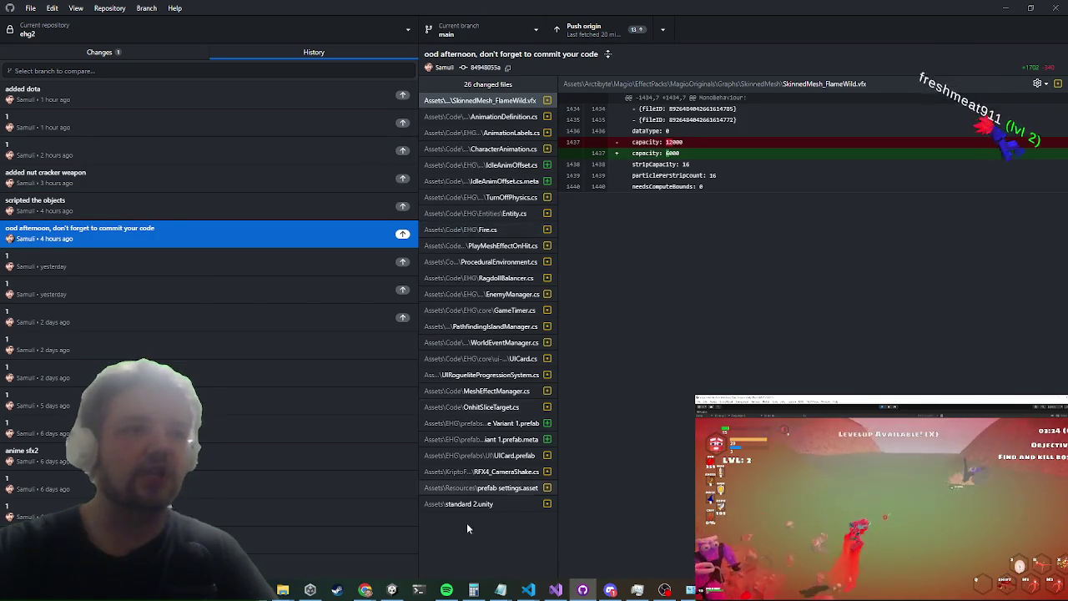
left_click(489, 505)
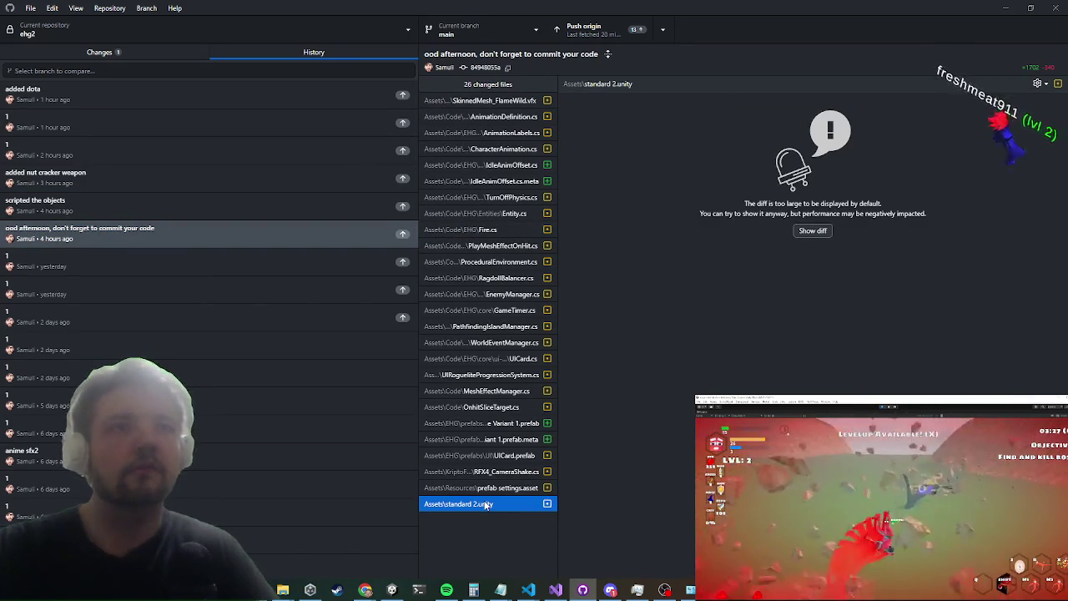
left_click(812, 231)
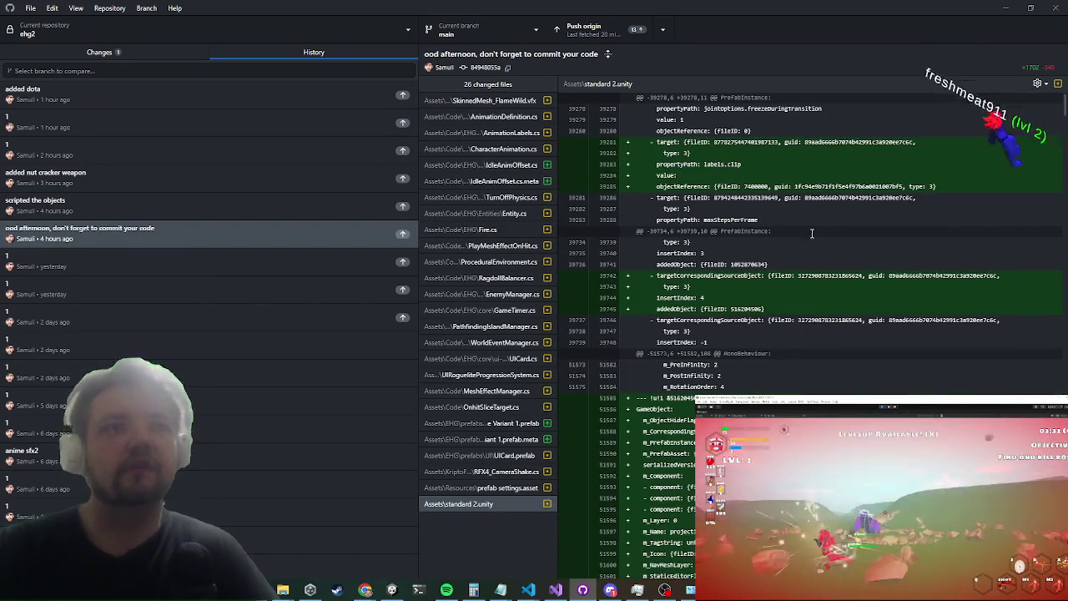
scroll(812, 232, "down", 4)
scroll(846, 234, "down", 5)
scroll(845, 257, "down", 5)
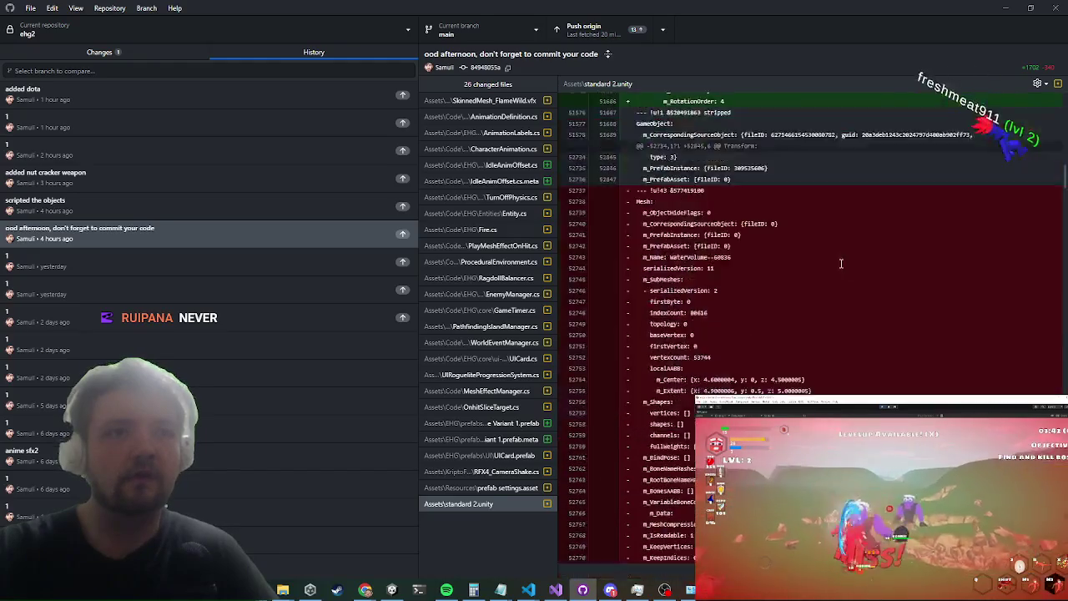
scroll(830, 260, "down", 1)
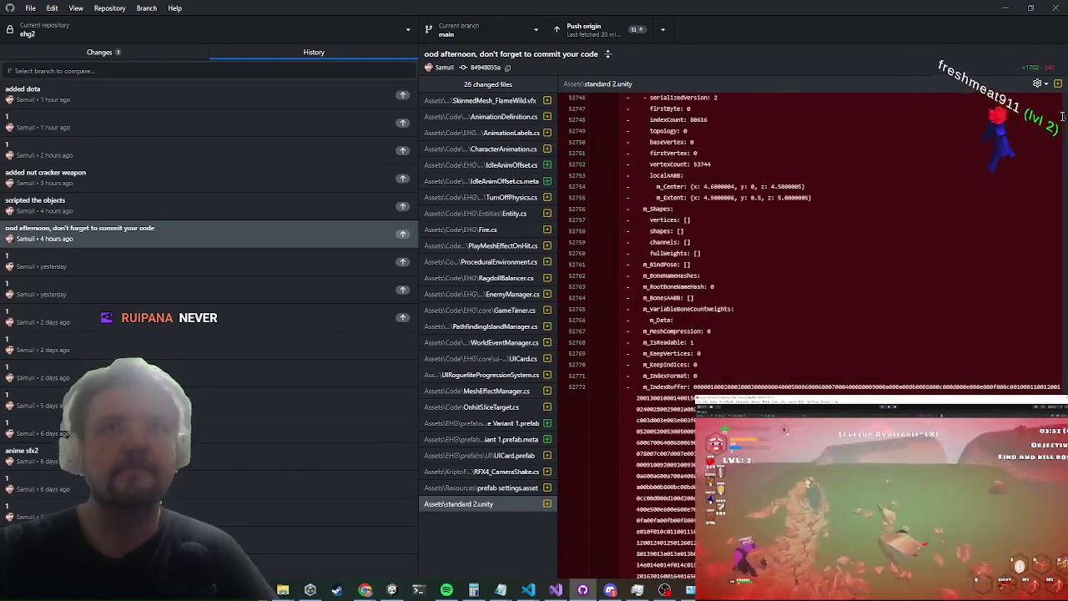
left_click_drag(1064, 123, 1064, 121)
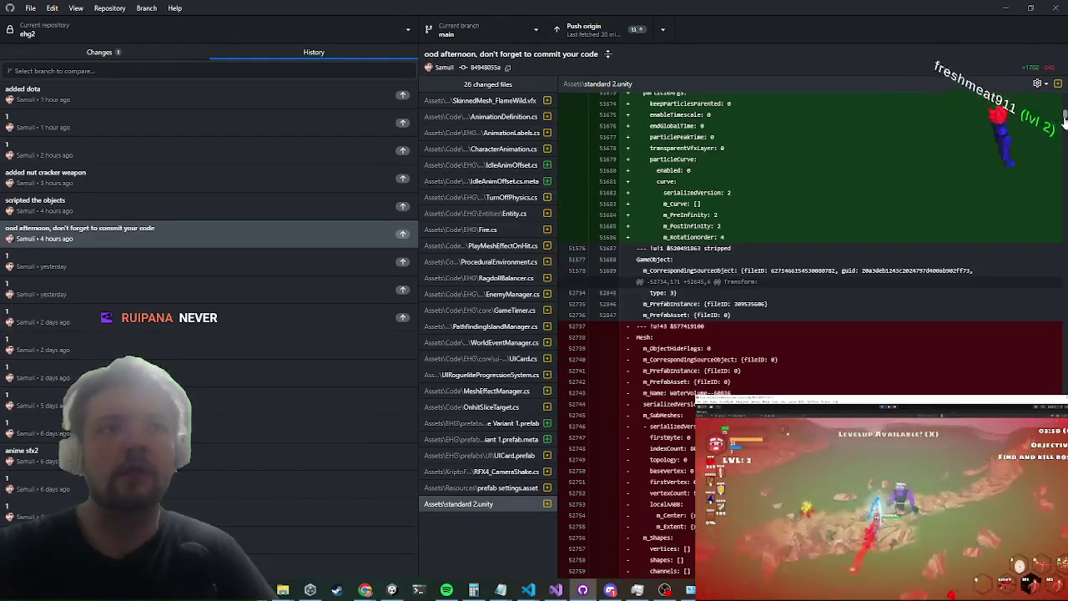
scroll(1064, 121, "down", 1)
left_click_drag(1063, 121, 1065, 595)
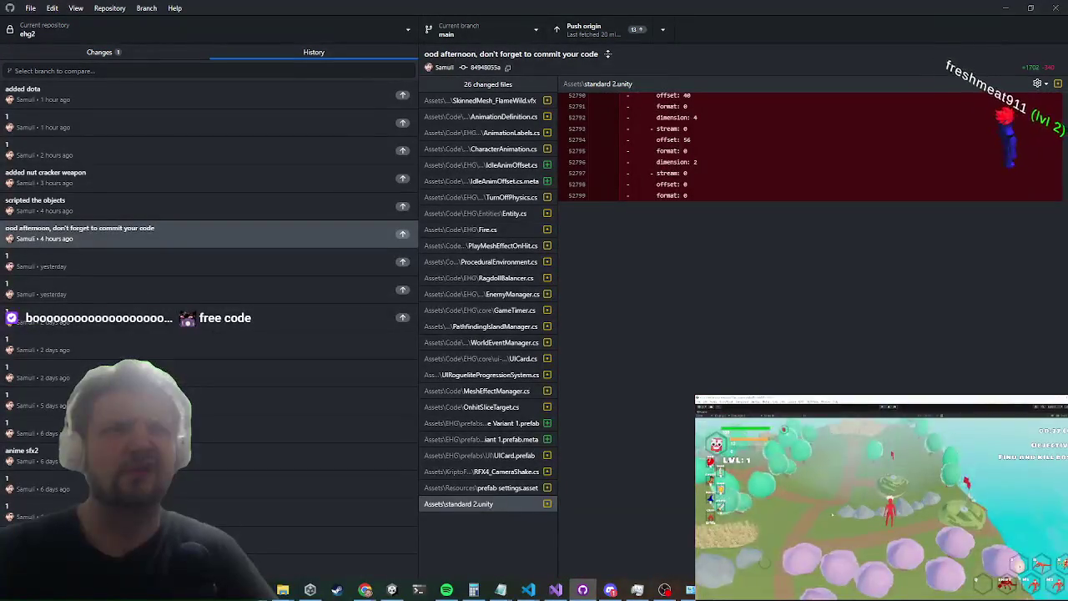
left_click_drag(1064, 594, 1064, 123)
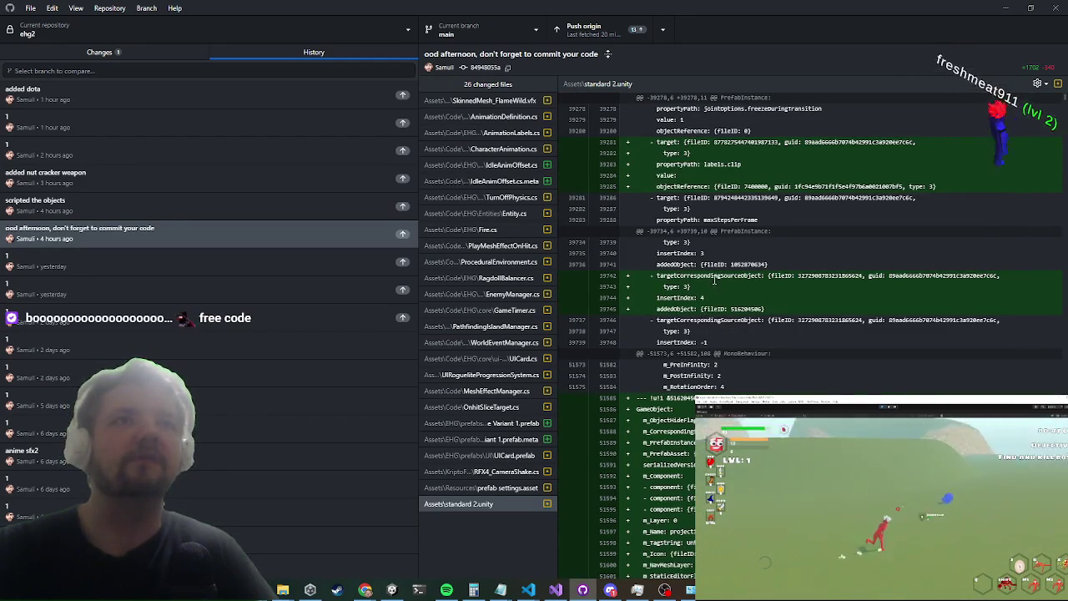
scroll(715, 279, "down", 15)
scroll(711, 316, "down", 3)
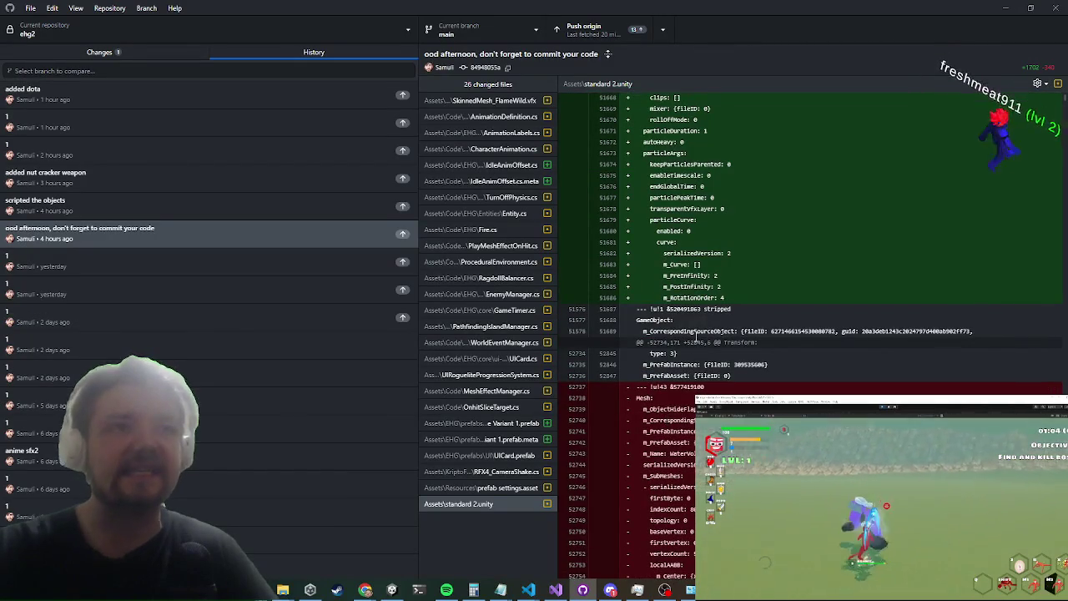
scroll(694, 336, "up", 3)
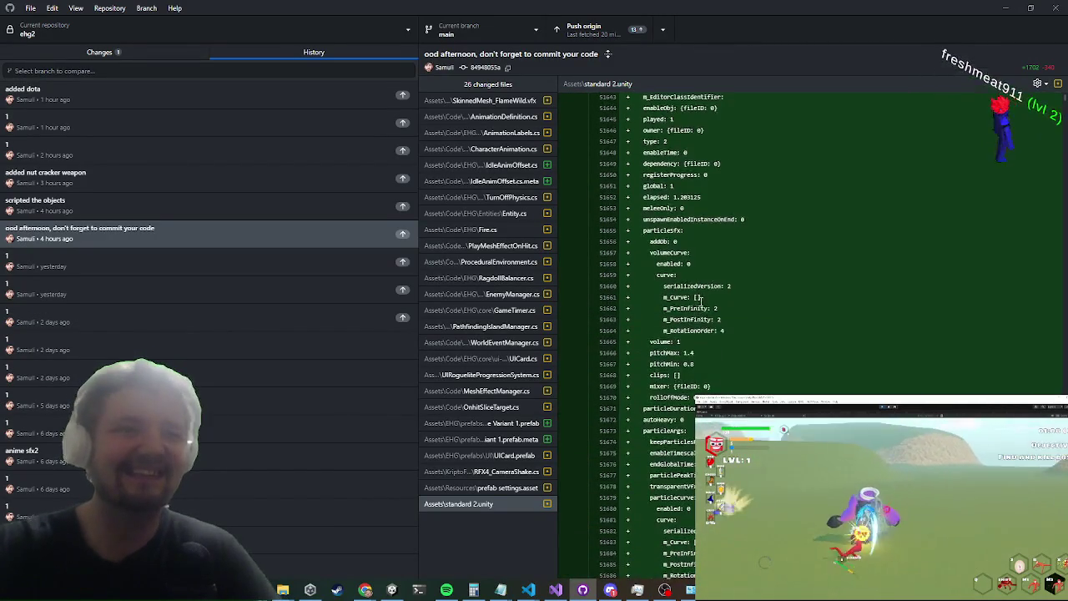
scroll(701, 297, "down", 15)
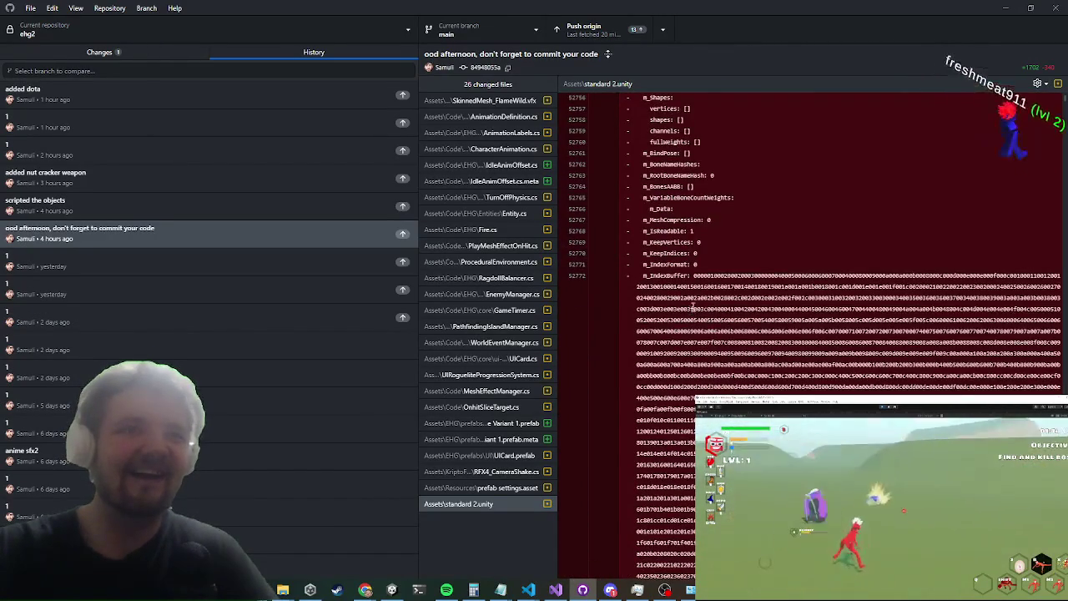
scroll(691, 307, "up", 5)
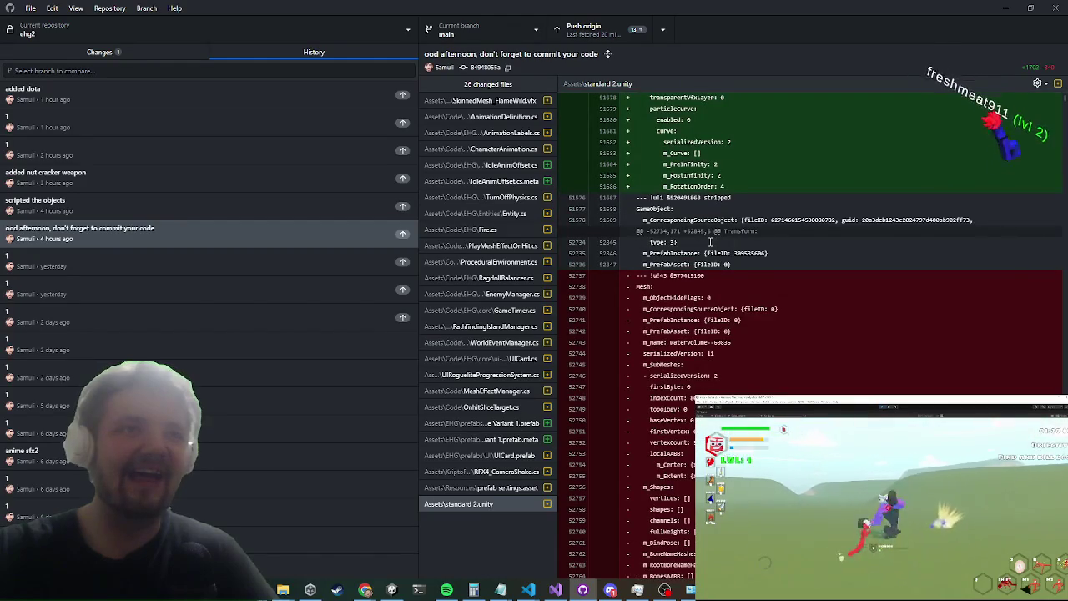
scroll(710, 242, "down", 15)
scroll(738, 328, "down", 10)
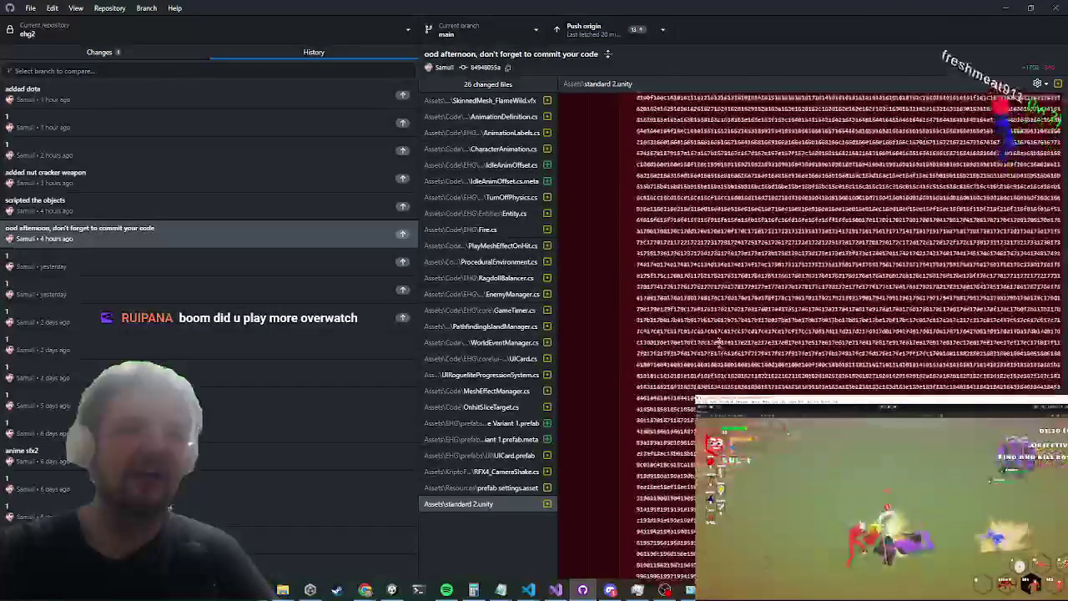
scroll(717, 342, "down", 10)
scroll(703, 340, "down", 5)
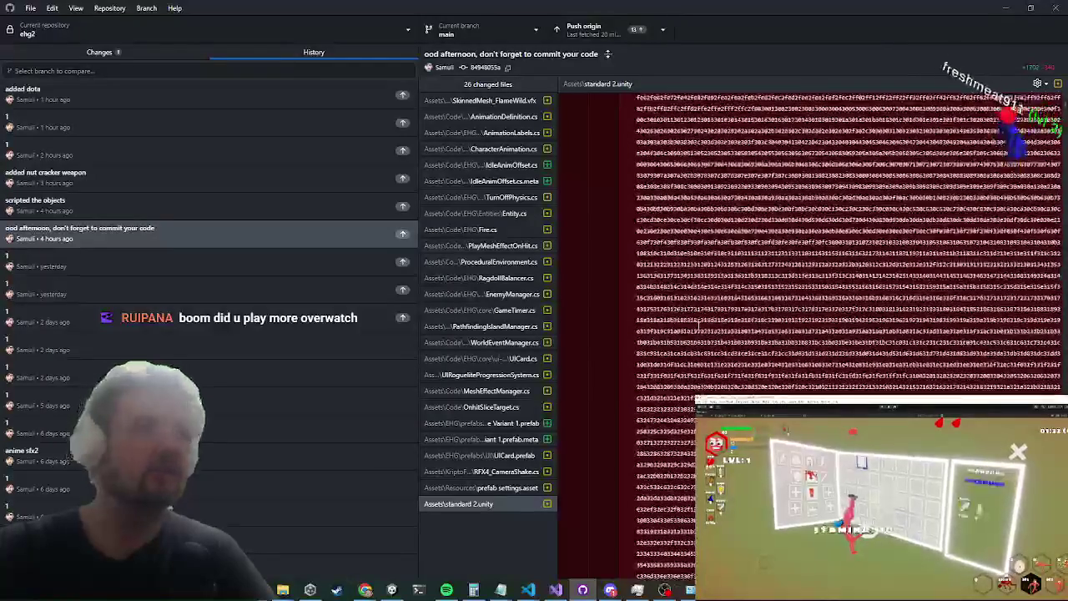
scroll(695, 325, "down", 5)
scroll(682, 343, "down", 5)
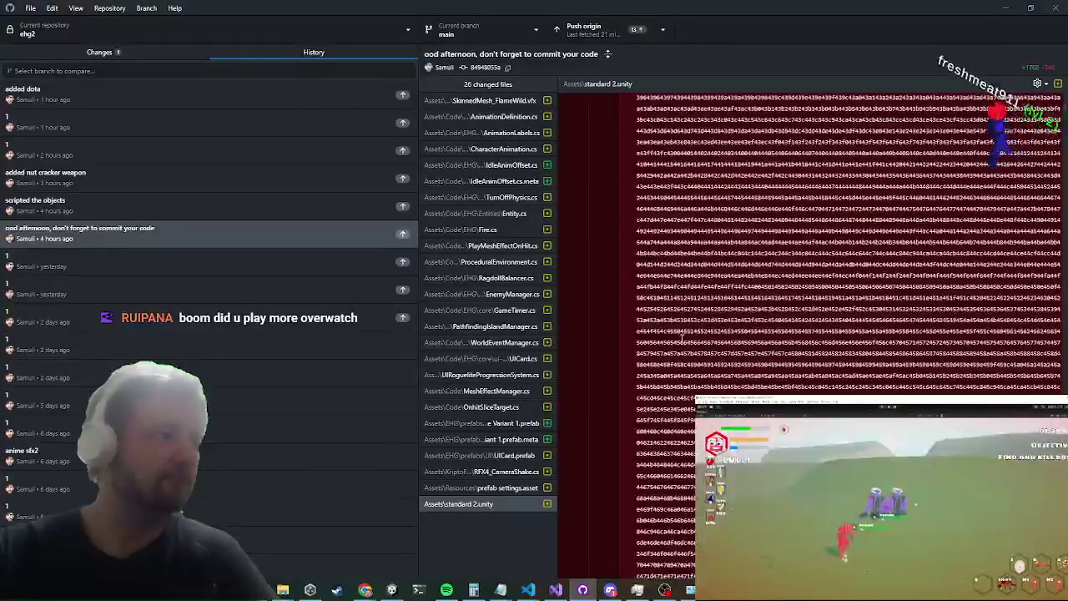
scroll(675, 337, "down", 5)
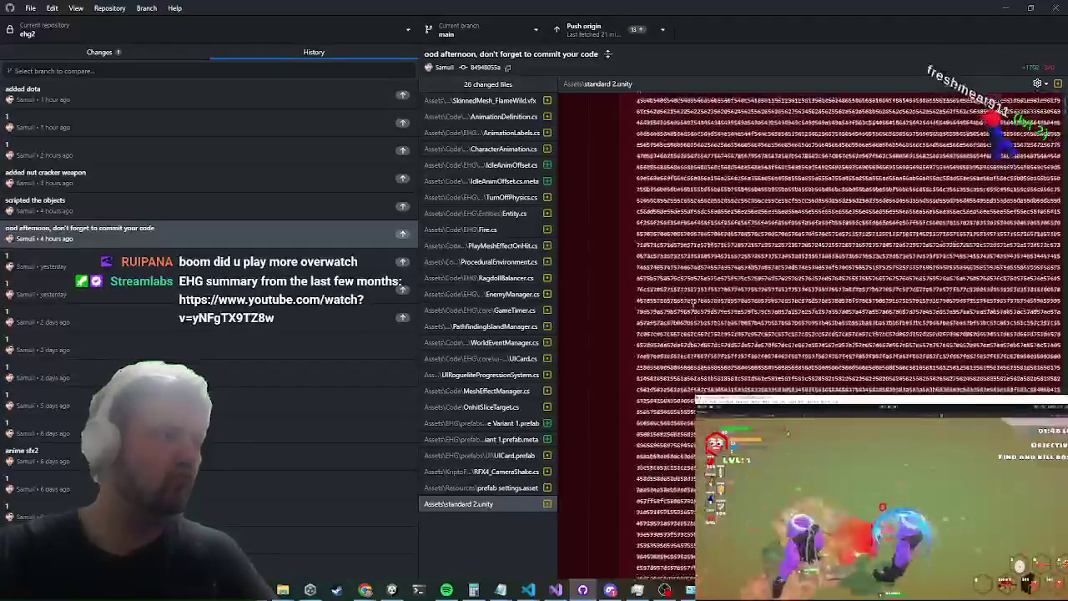
scroll(673, 407, "down", 5)
scroll(671, 407, "down", 5)
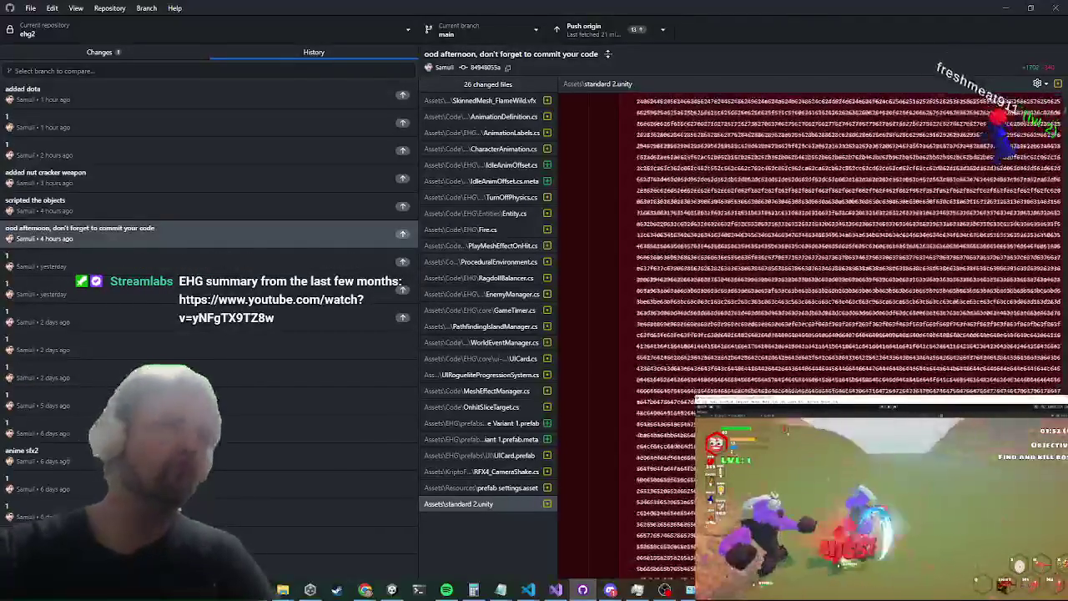
scroll(672, 445, "down", 5)
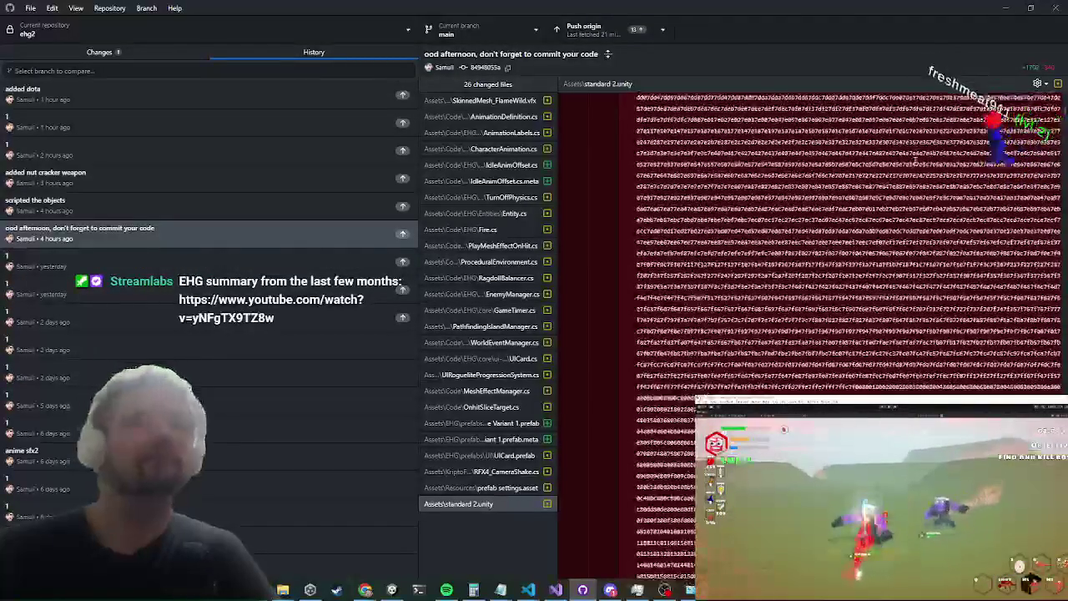
left_click_drag(1064, 121, 1064, 136)
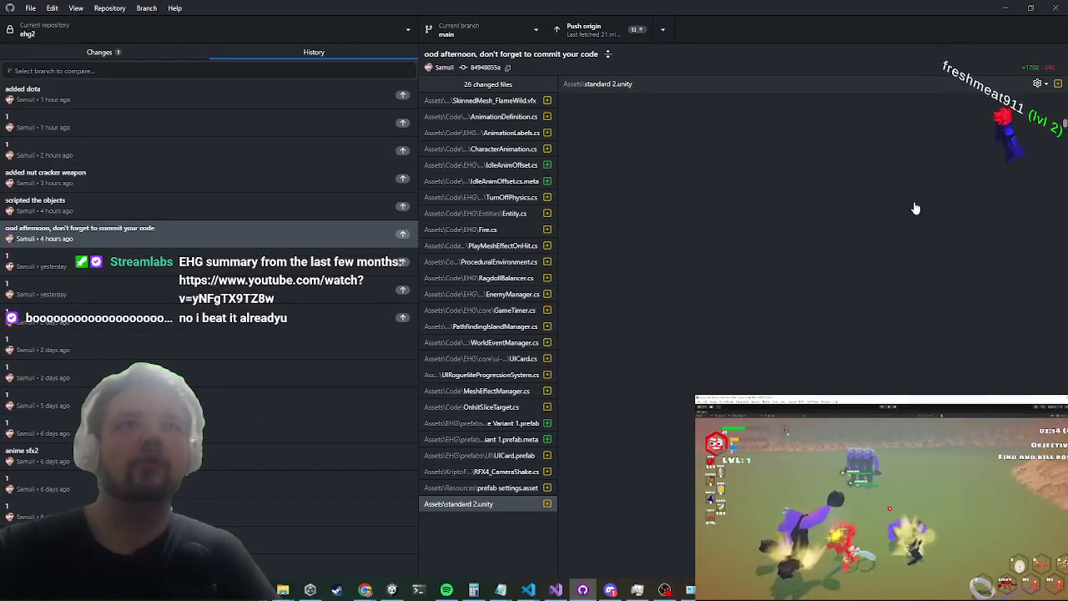
scroll(877, 223, "down", 3)
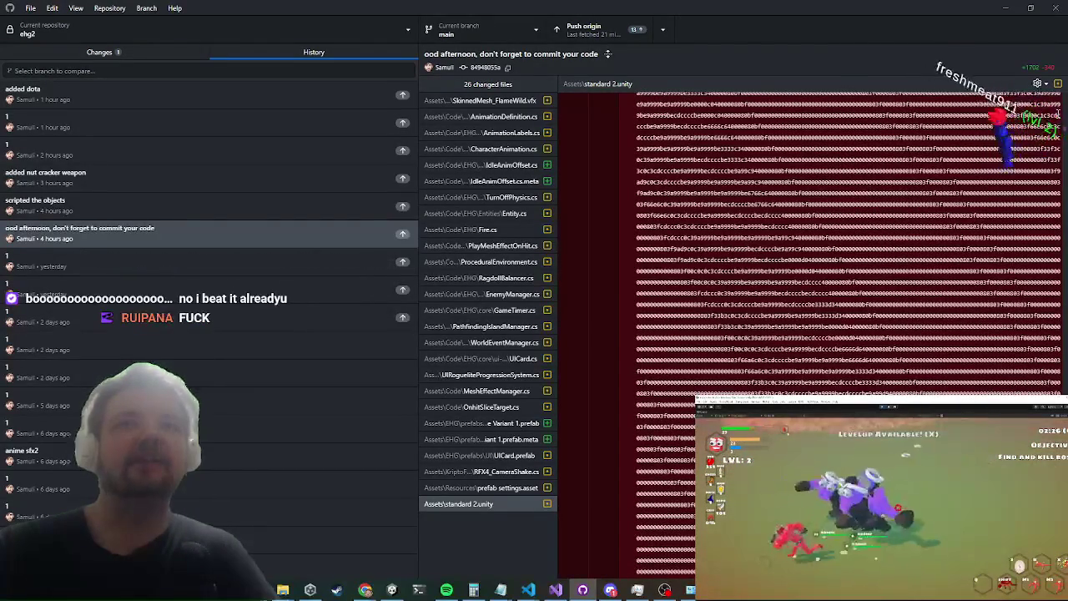
left_click_drag(1065, 129, 1065, 153)
left_click_drag(1053, 211, 1056, 309)
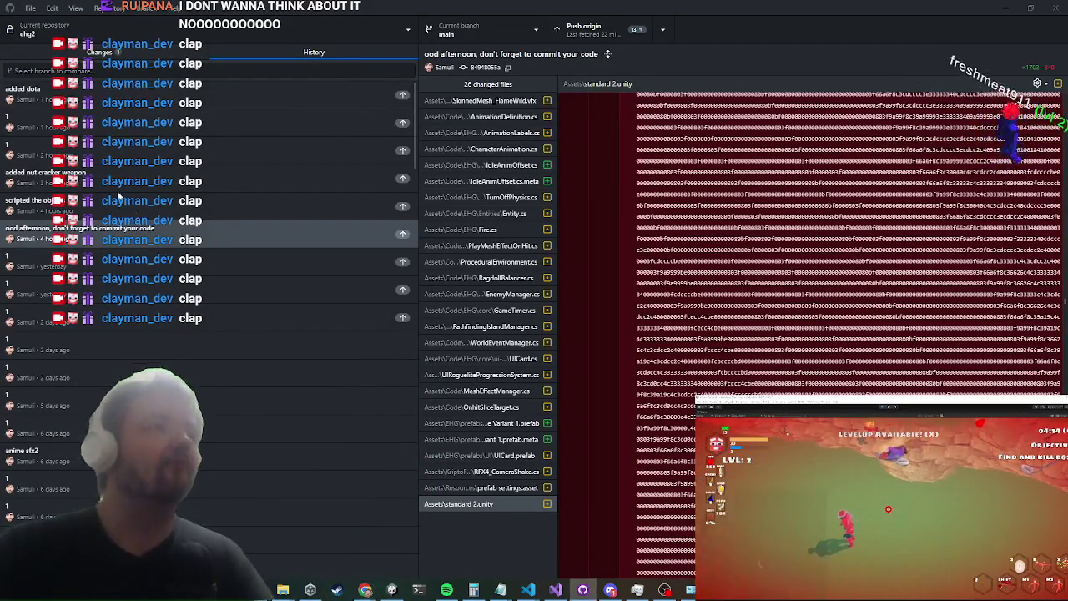
left_click(57, 231)
Step: Show the 'added nut cracker weapon' commit's Standard 1Terrain.prefab and Terrain (1).asset diffs
key("Up")
key("Up")
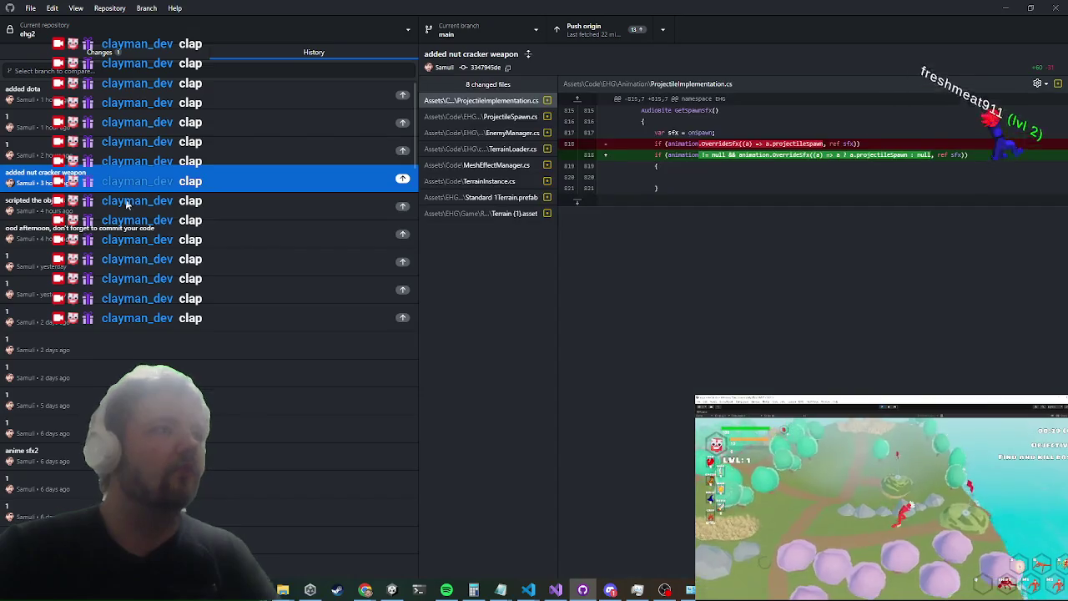
left_click(501, 212)
left_click(500, 198)
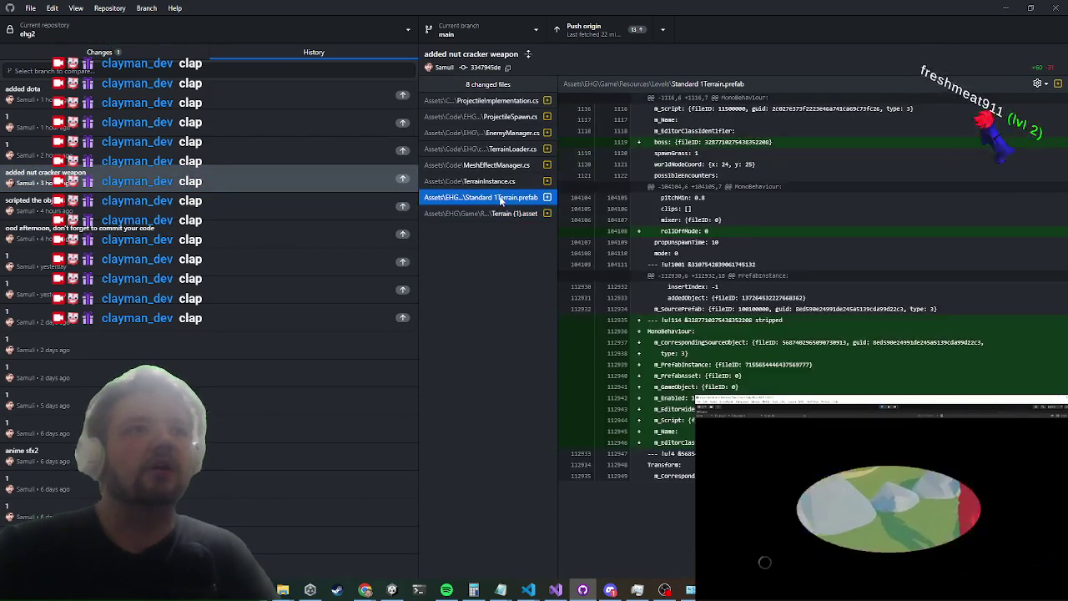
left_click(488, 212)
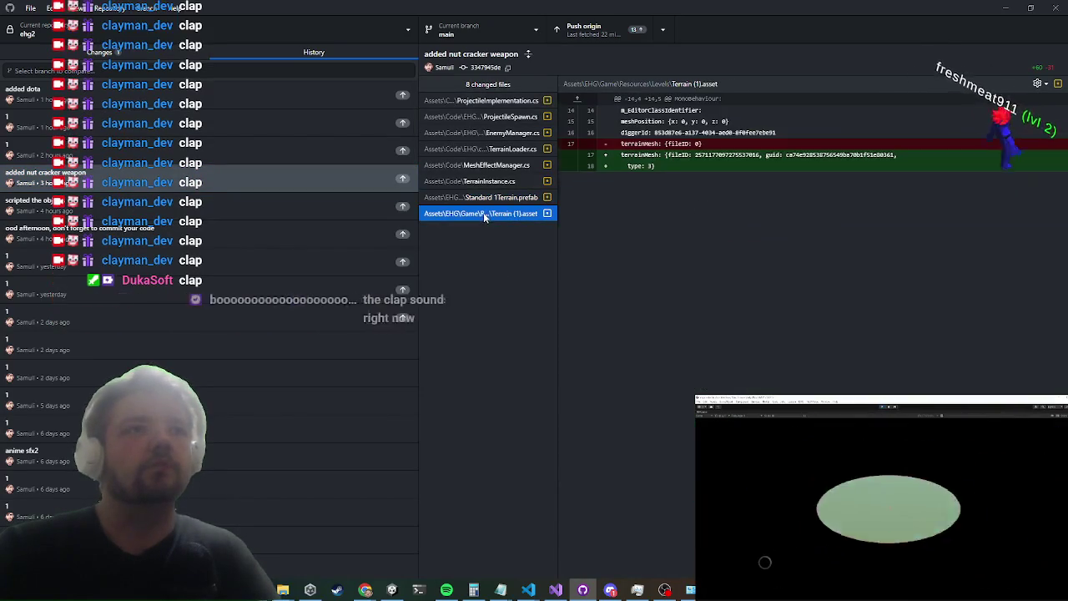
Step: Browse the 'scripted the objects', 2-hours-ago and 1-hour-ago commits, check local changes, then minimize GitHub Desktop
left_click(153, 206)
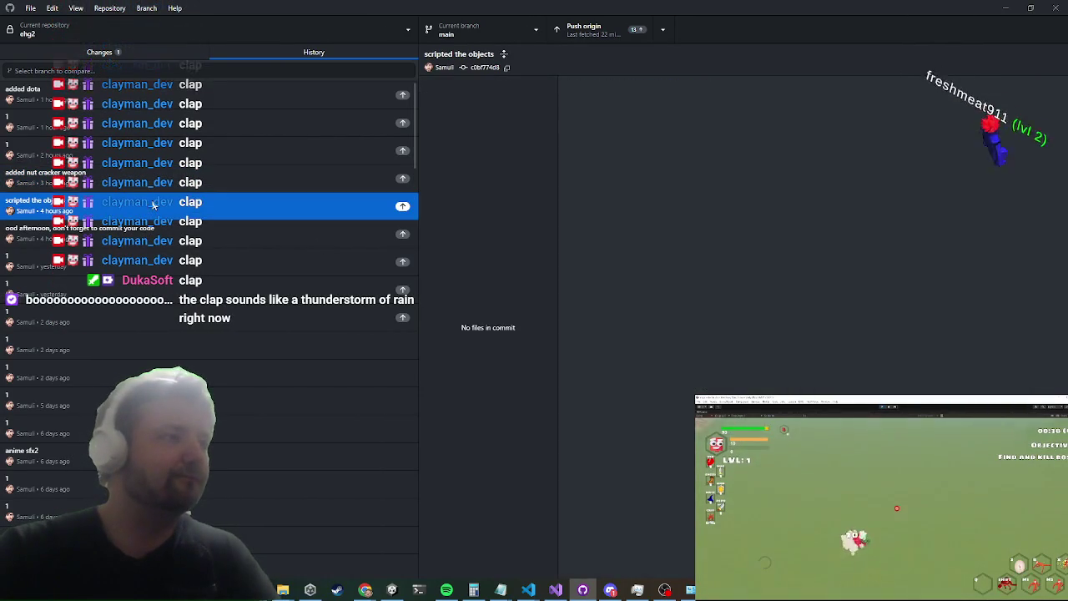
left_click(165, 156)
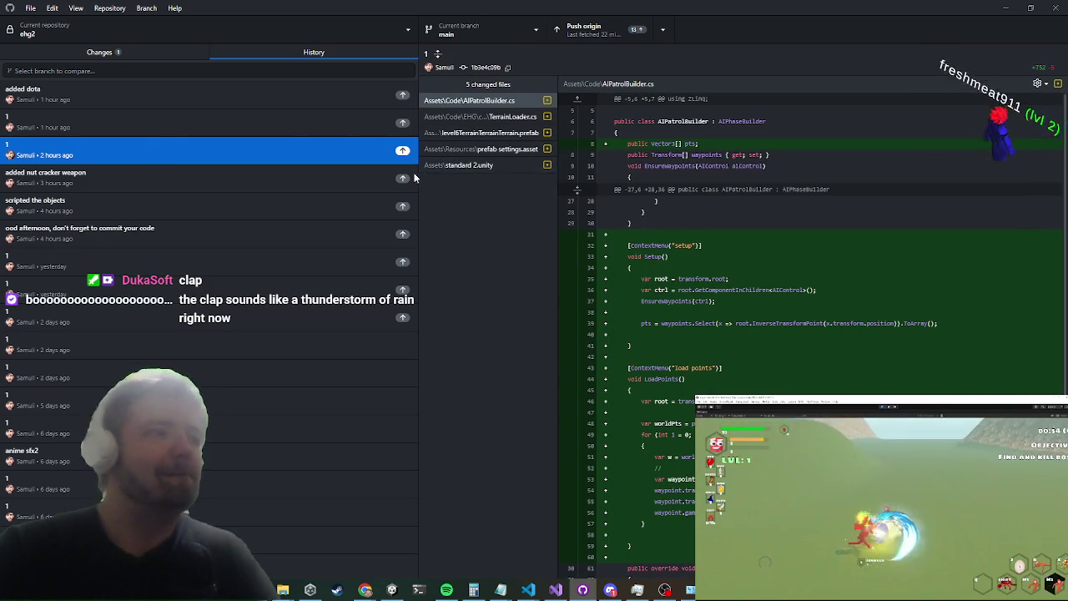
left_click(50, 122)
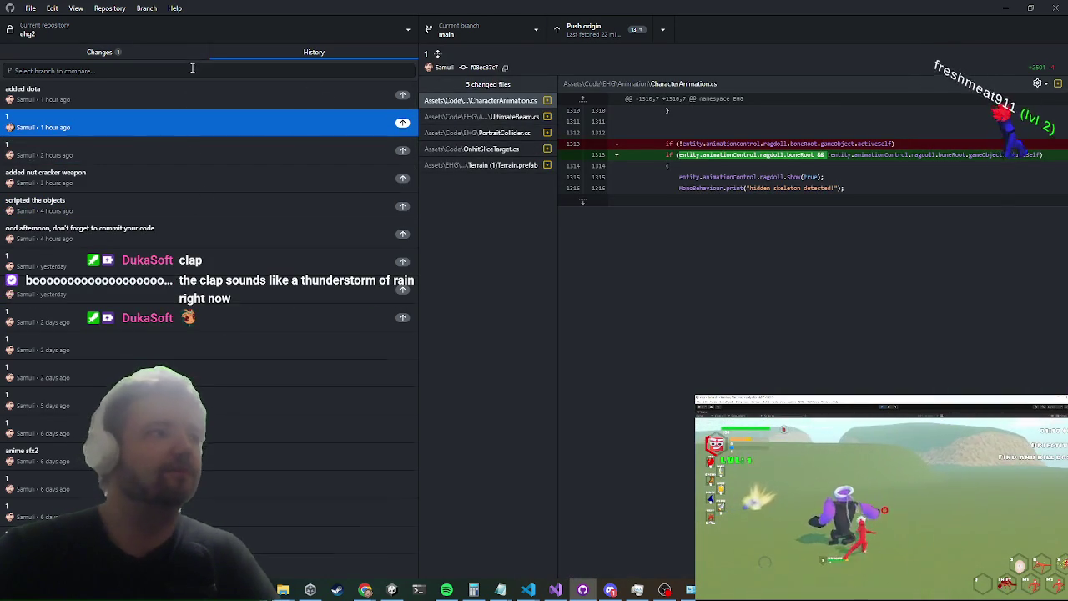
left_click(190, 71)
left_click(101, 52)
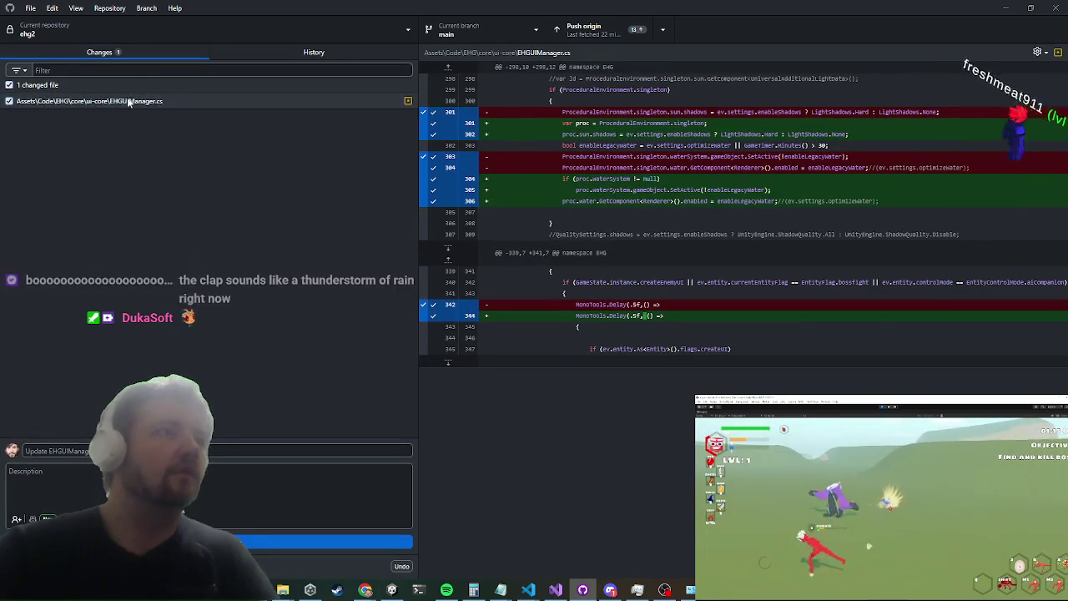
left_click(1006, 8)
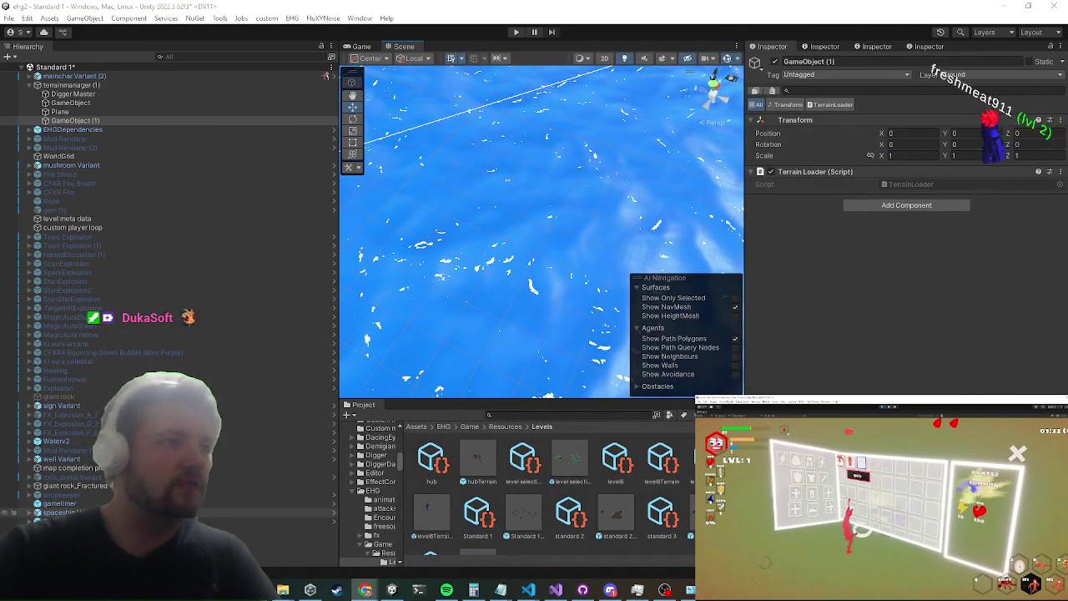
left_click(88, 511)
right_click(88, 512)
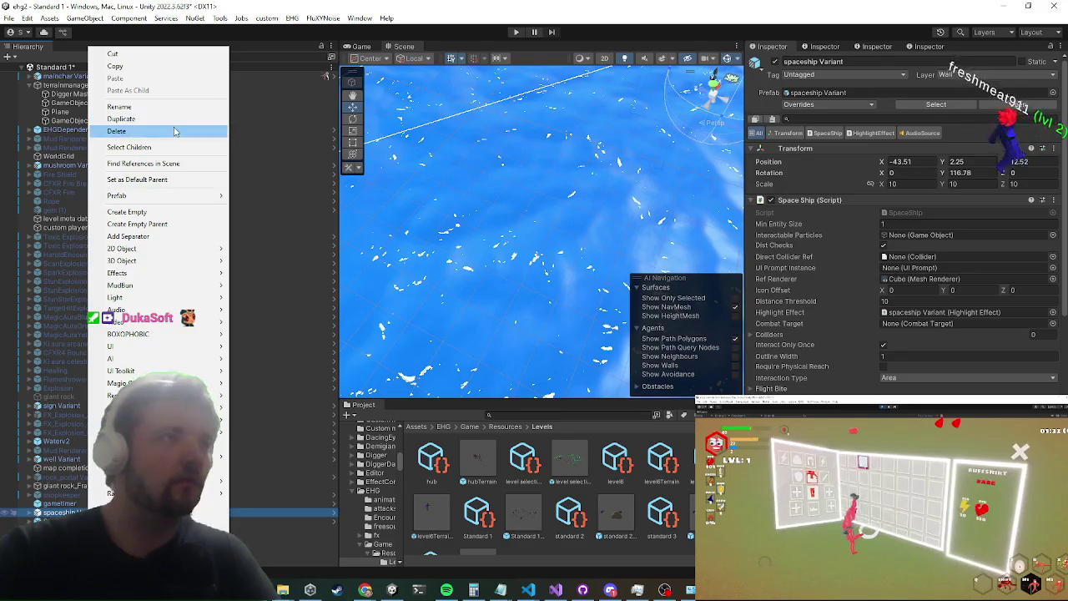
left_click(175, 131)
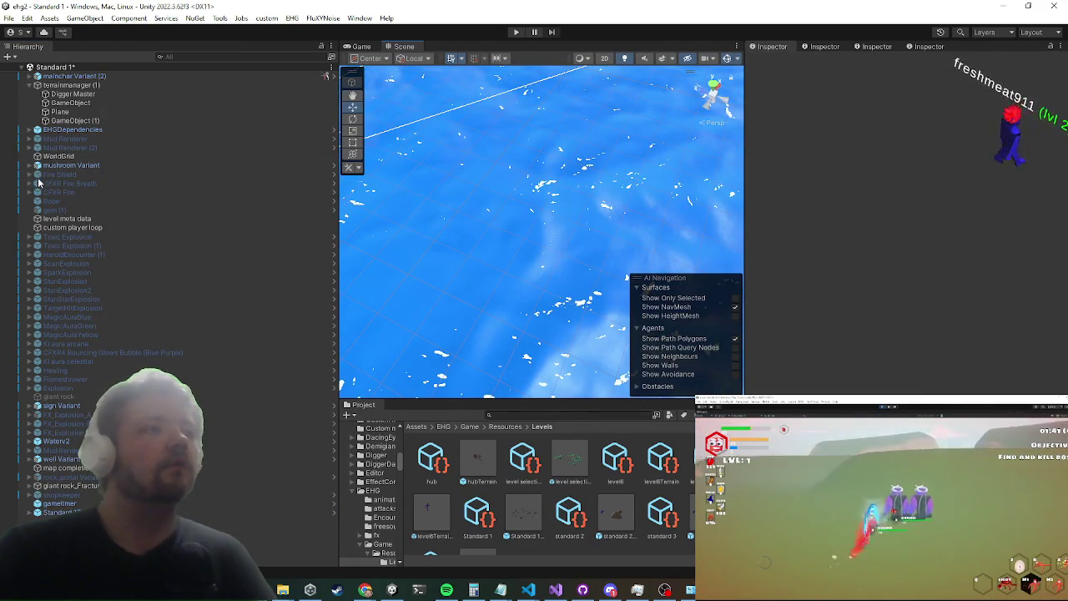
left_click(74, 122)
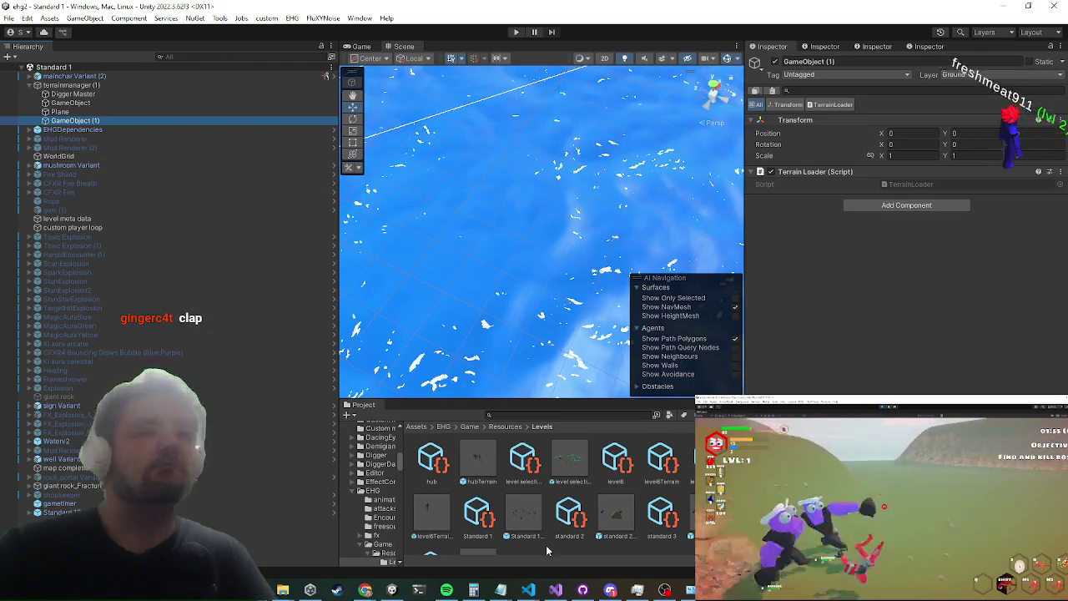
key("alt+Tab")
Step: Jump to the KillwallCheck method in EntityTelemetry.cs via code search
left_click(494, 199)
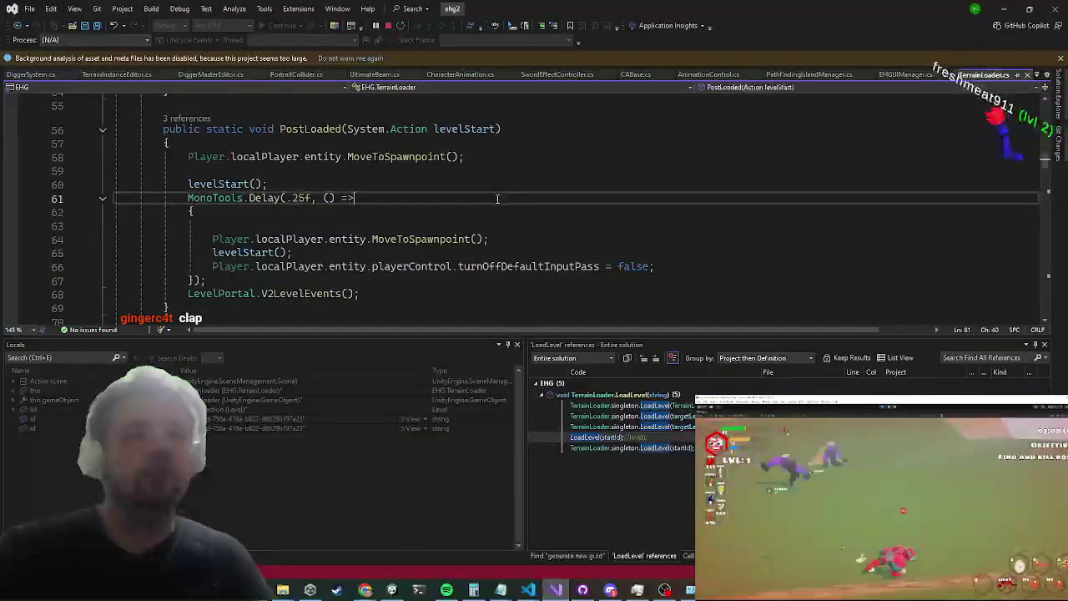
key("ctrl+t")
type("dillwall")
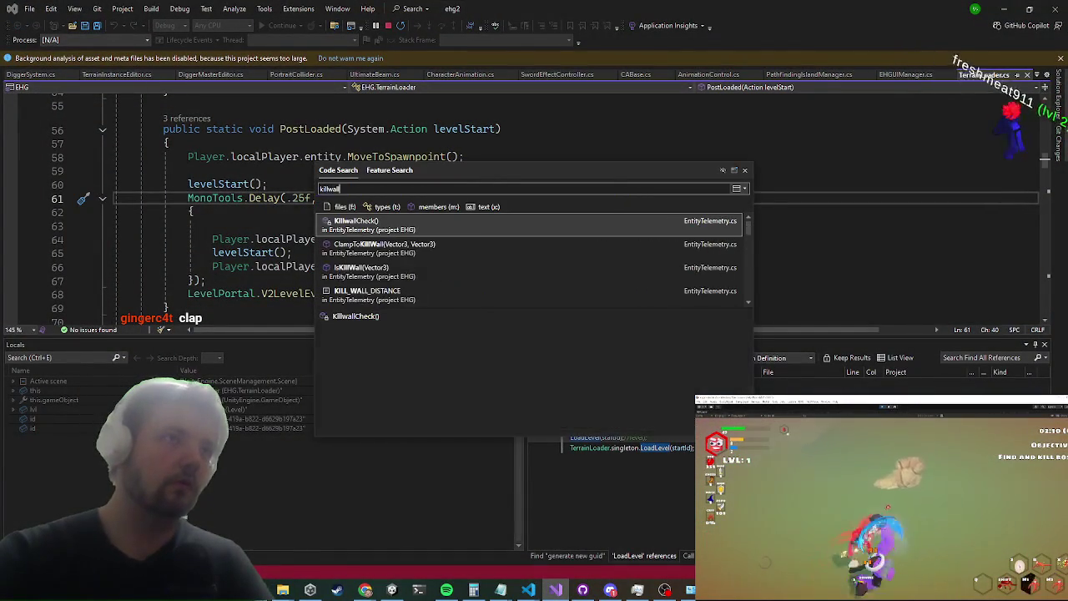
key("Return")
key("Down")
key("Down")
key("Down")
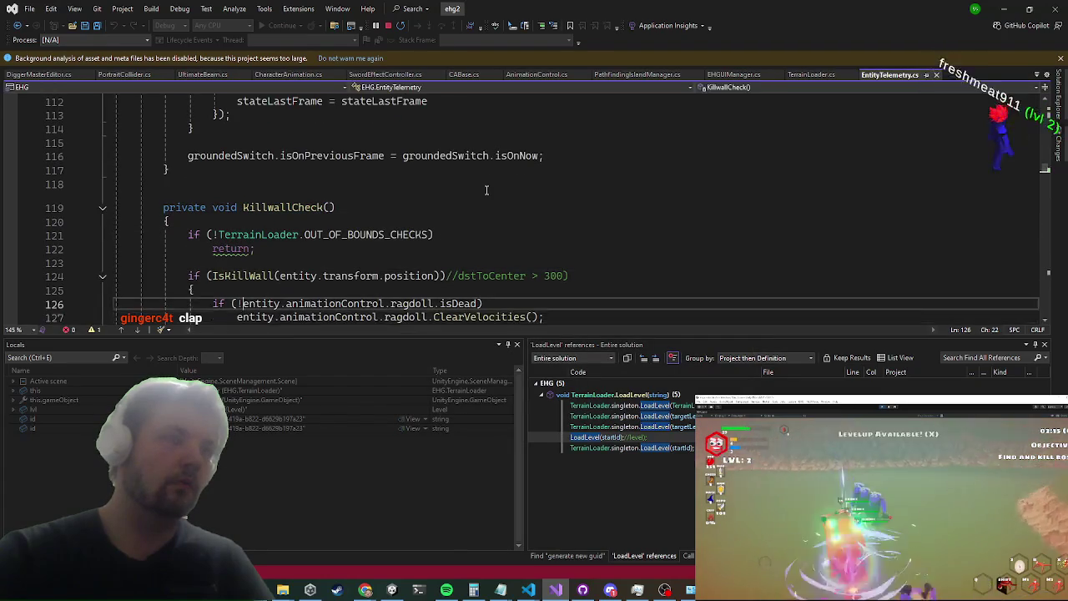
key("Up")
key("Up")
key("Up")
Step: Insert 'if (GameState.instance.overworld) return;' at the top of KillwallCheck and save the file
key("Return")
type("if (GameState.instance")
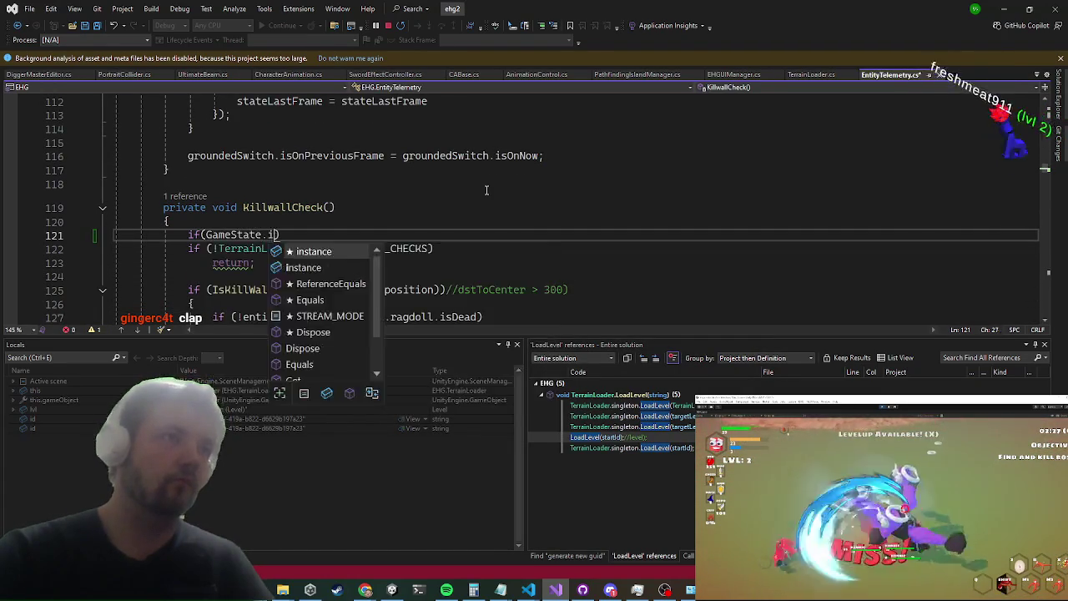
type(".o")
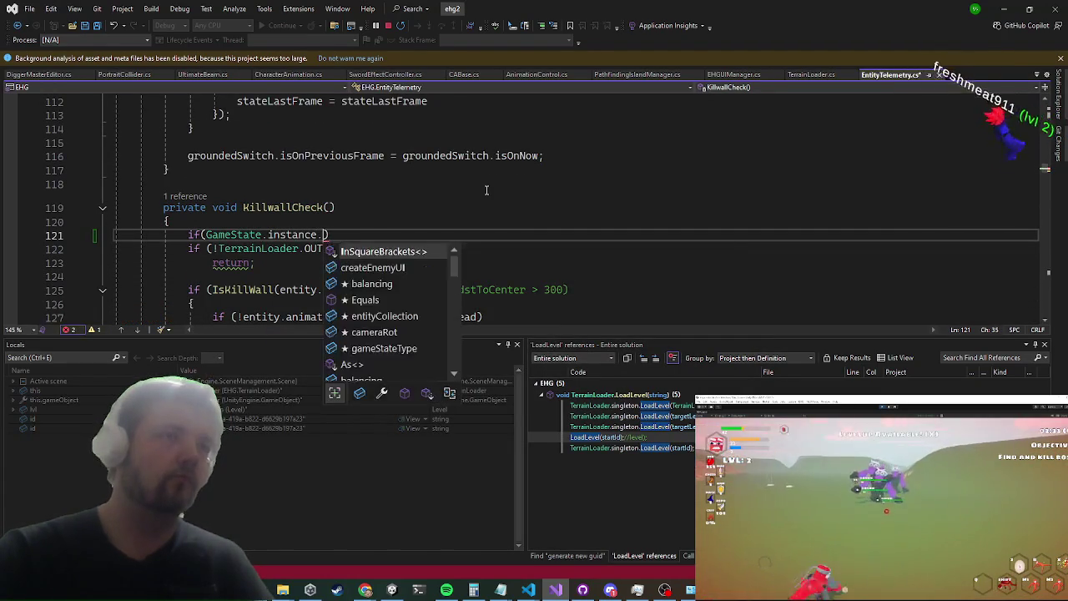
type("ve")
key("Tab")
key("Return")
type("return;")
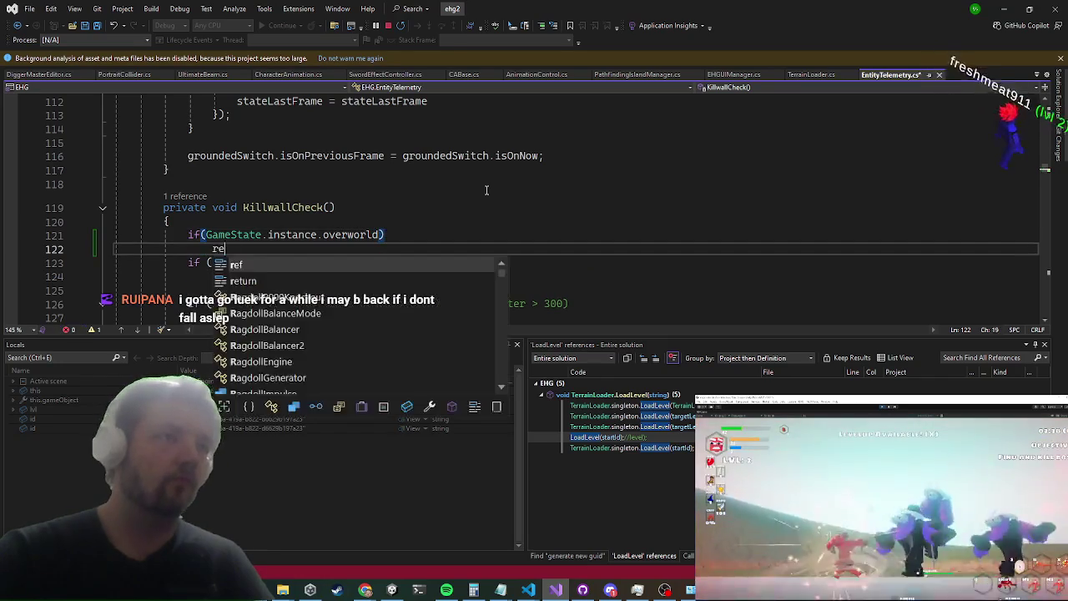
key("Return")
key("ctrl+s")
left_click(1002, 7)
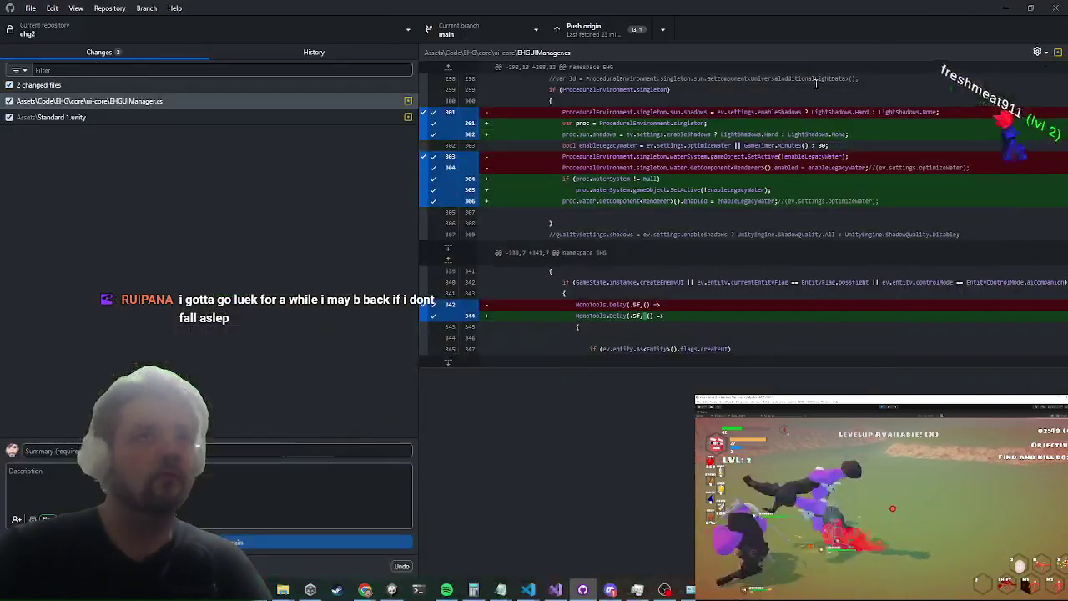
Step: Minimize GitHub Desktop so Unity shows while it reloads the edited scripts
left_click(1004, 7)
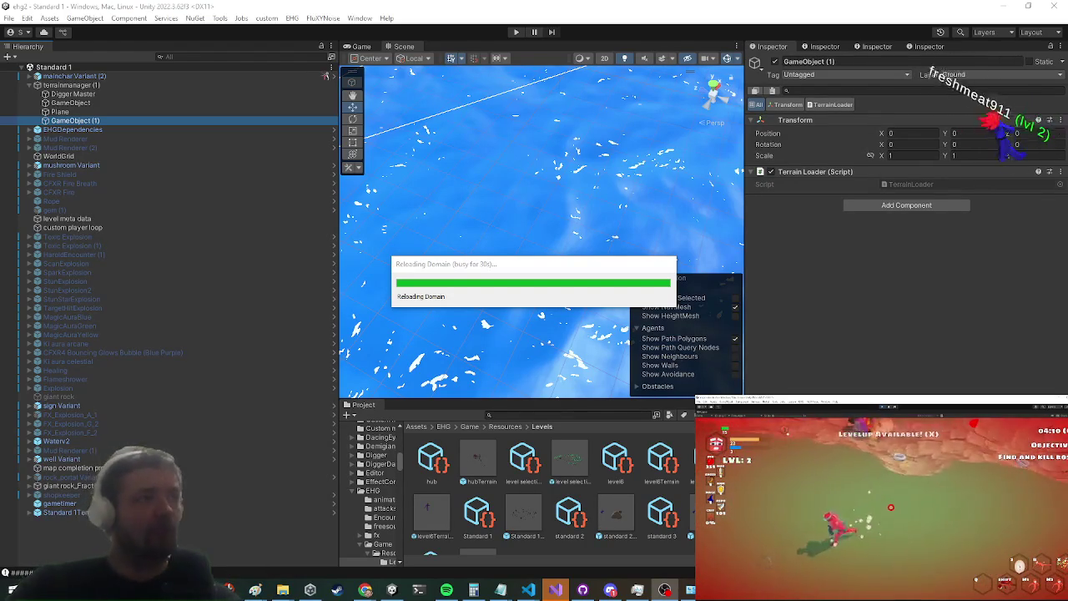
Step: Wait for Unity's domain reload to finish until Visual Studio breaks on the PooledList exception
key("super")
key("Escape")
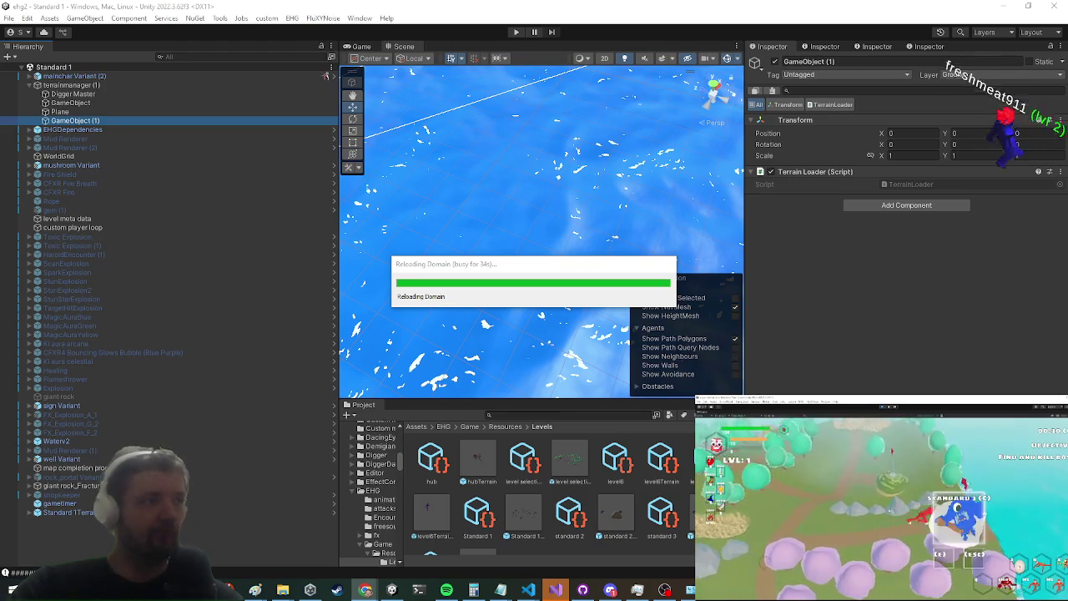
key("e")
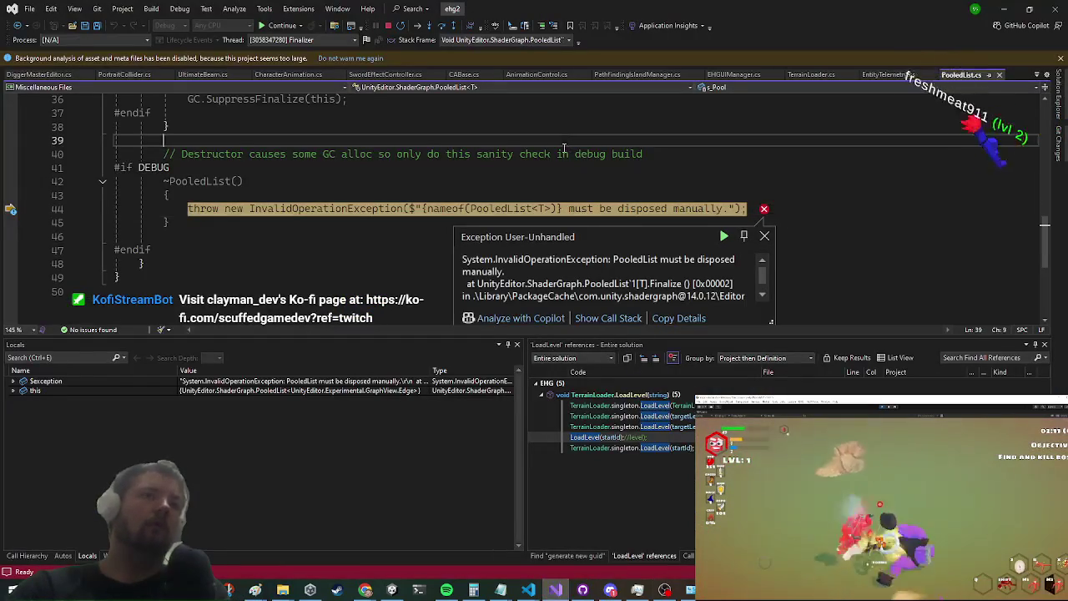
Step: Stop debugging in Visual Studio and minimize it to return to Unity
left_click(388, 26)
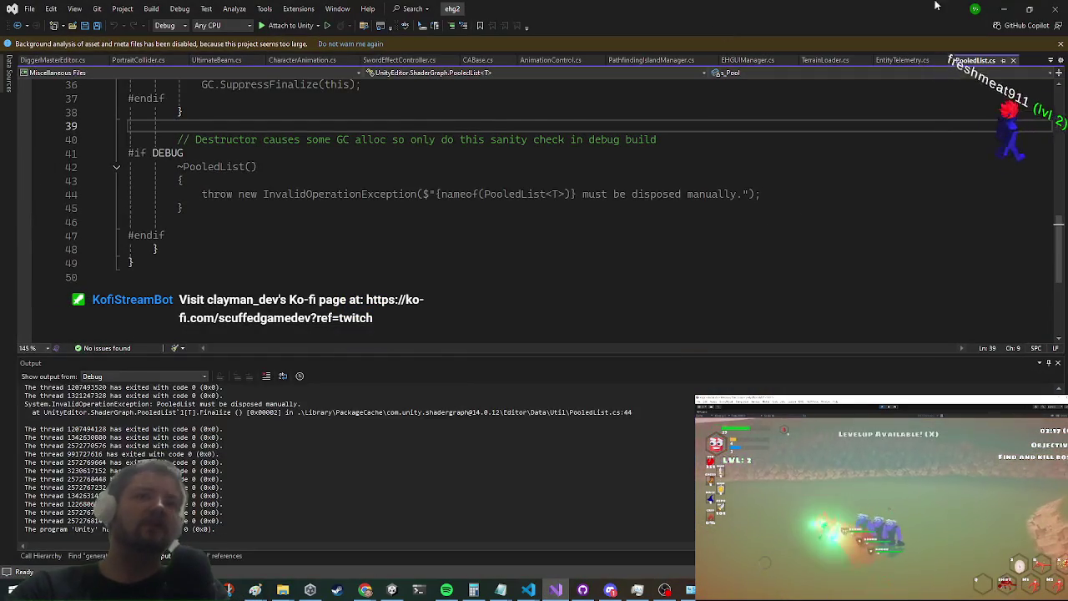
left_click(1001, 9)
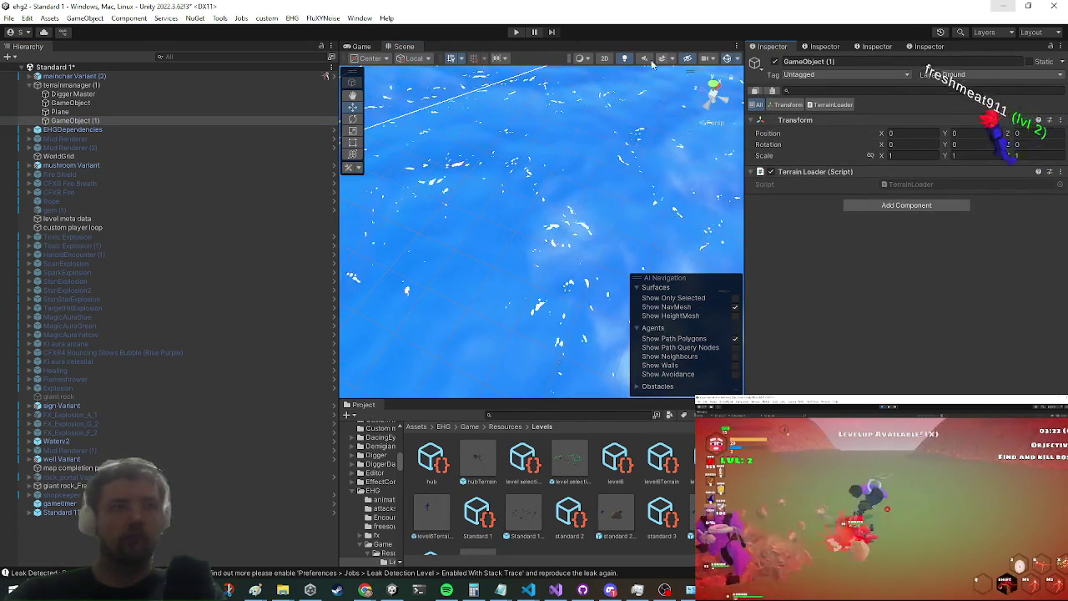
Step: Enter Play mode to run the Standard 1 scene
left_click(516, 33)
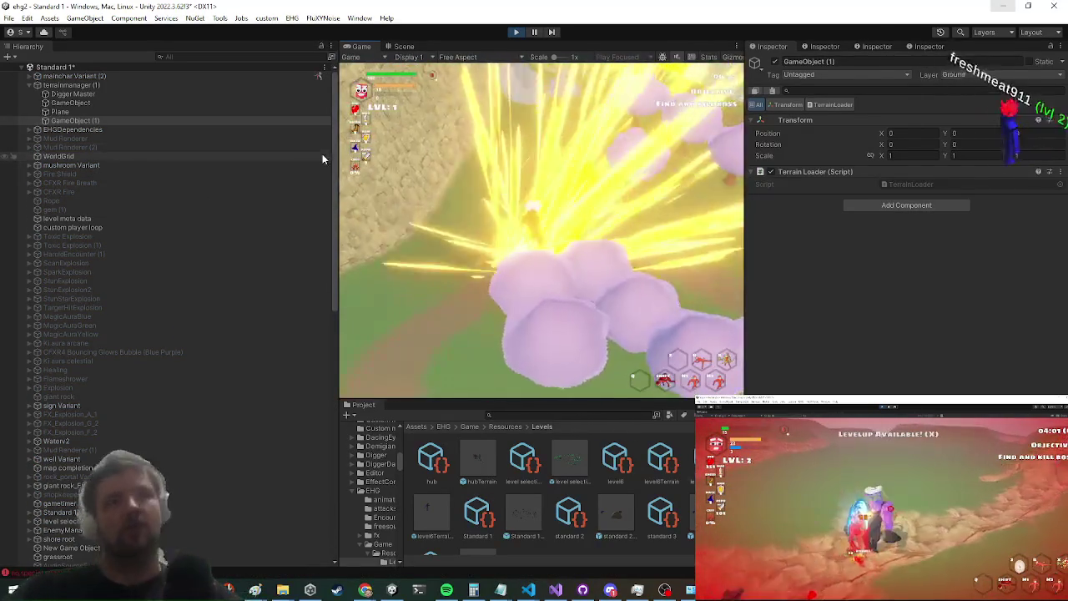
Step: Maximize the Game view, then uncheck Maximize on the Game tab to restore the editor layout
key("shift+space")
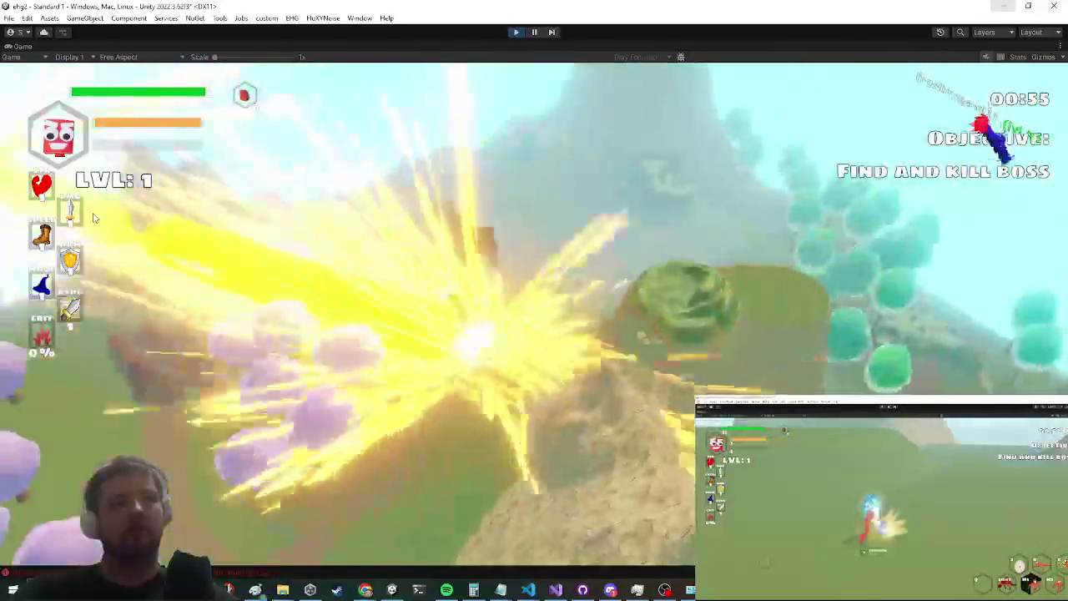
key("super")
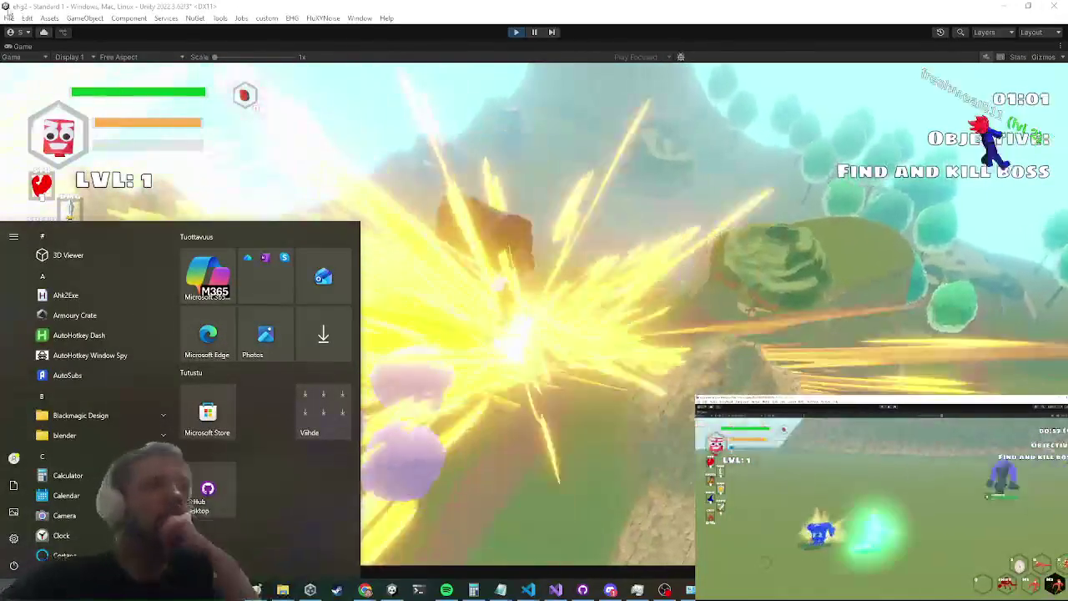
right_click(31, 48)
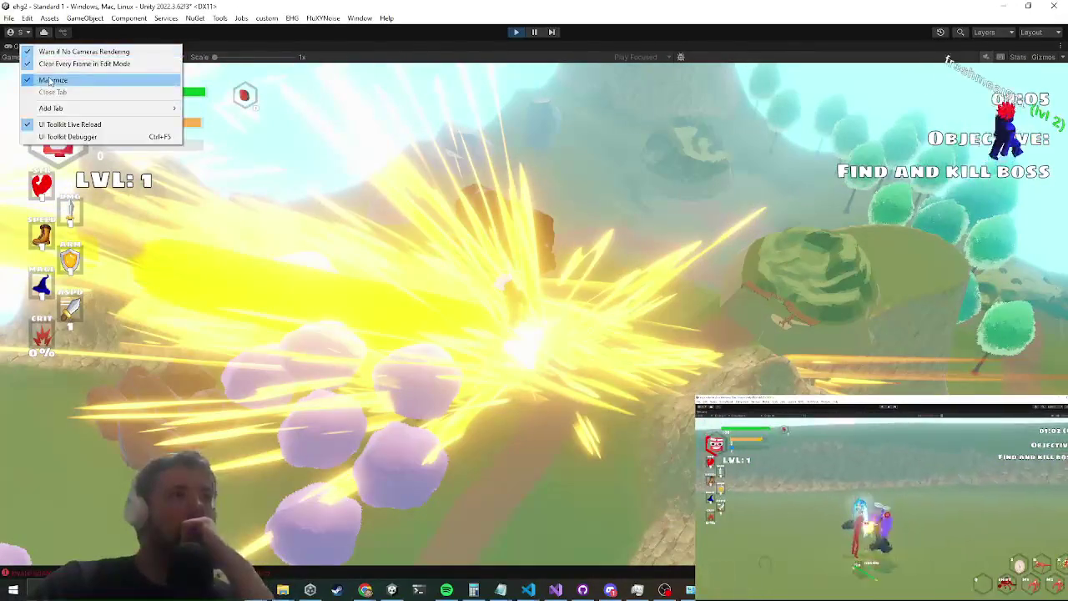
left_click(41, 78)
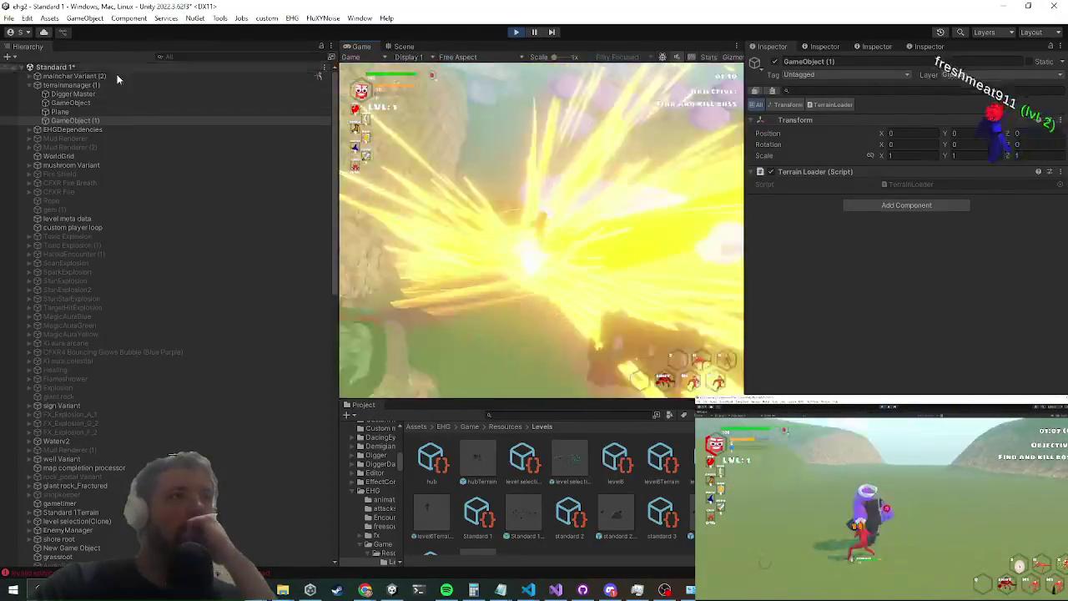
Step: Select and expand mainchar Variant (2) in the Hierarchy, then view it in the Scene view
left_click(62, 77)
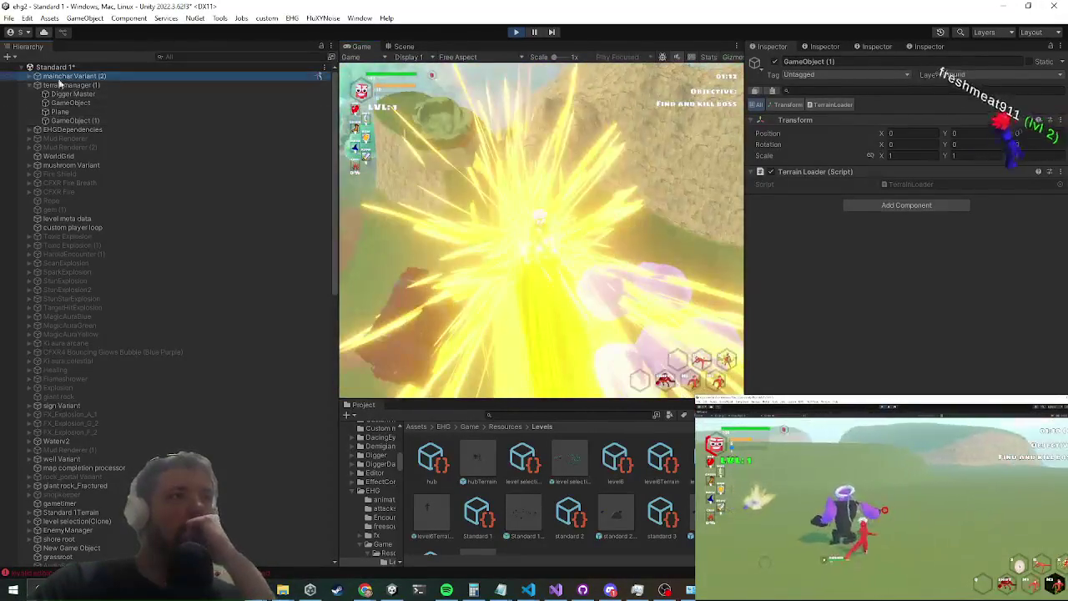
left_click(31, 77)
scroll(134, 292, "down", 5)
scroll(124, 295, "down", 3)
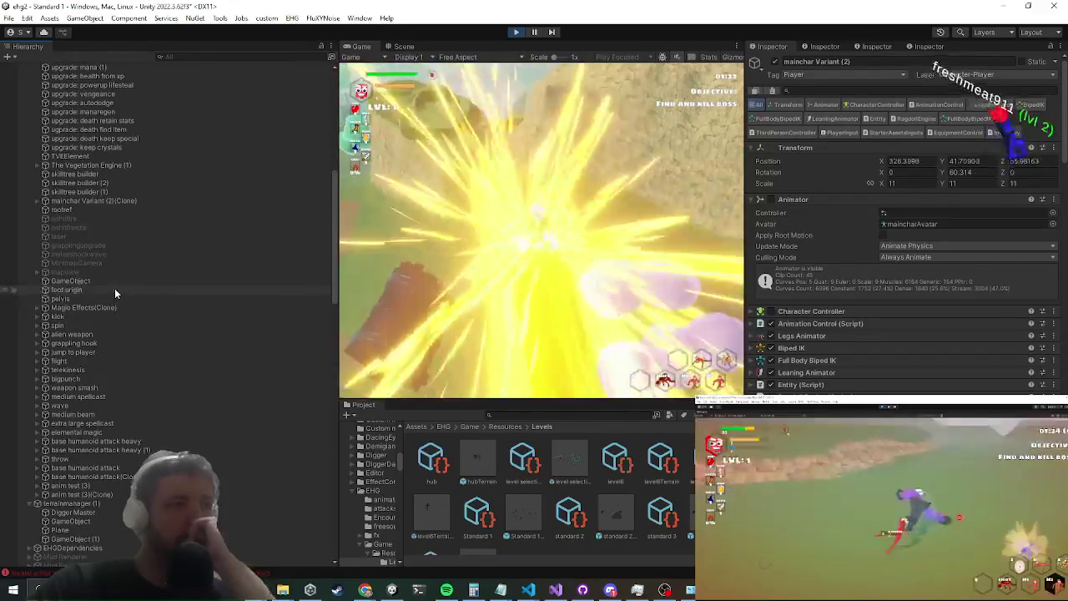
scroll(115, 289, "down", 3)
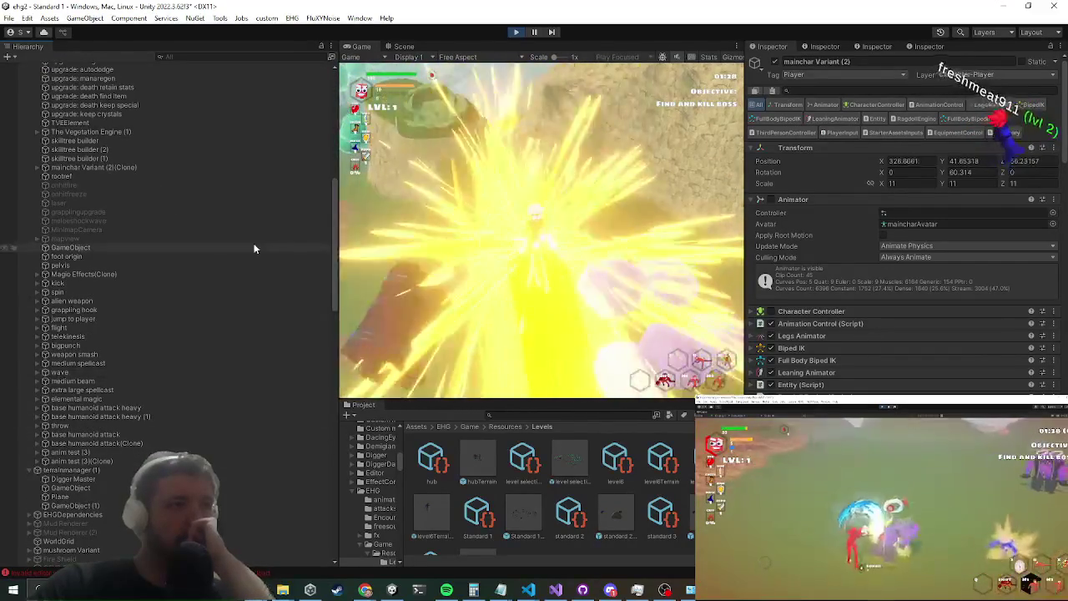
left_click(404, 46)
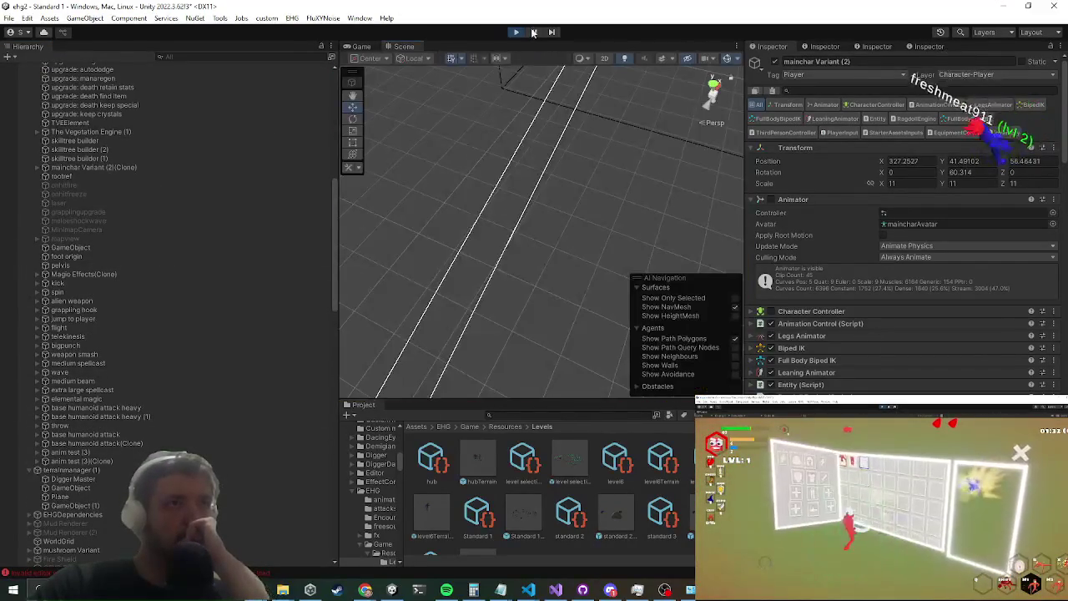
Step: Orbit the Scene camera around the player and select the yellow cube beneath it
scroll(139, 266, "up", 10)
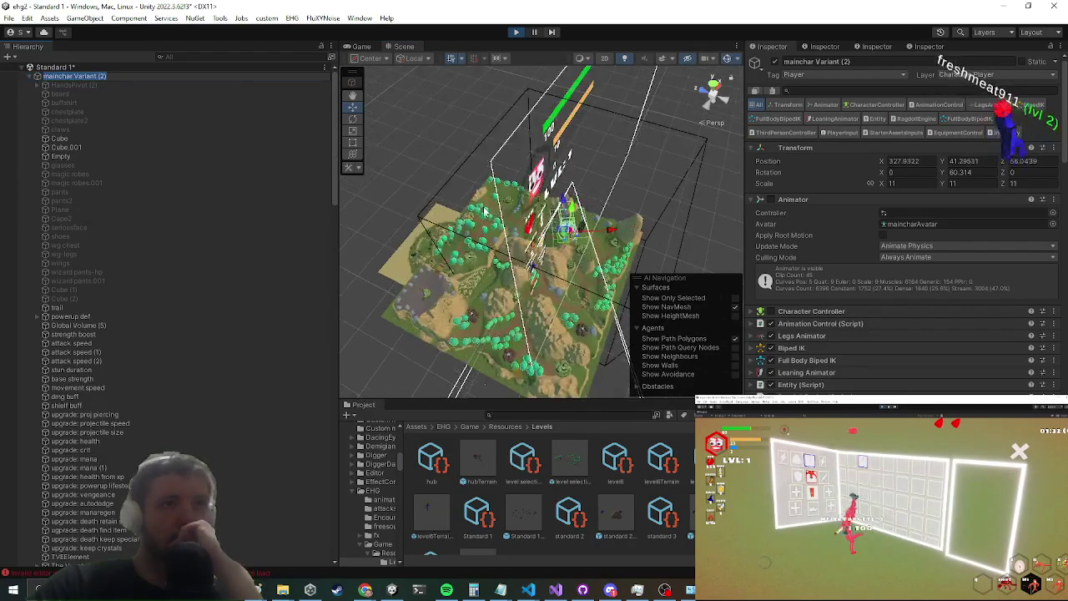
scroll(475, 211, "up", 10)
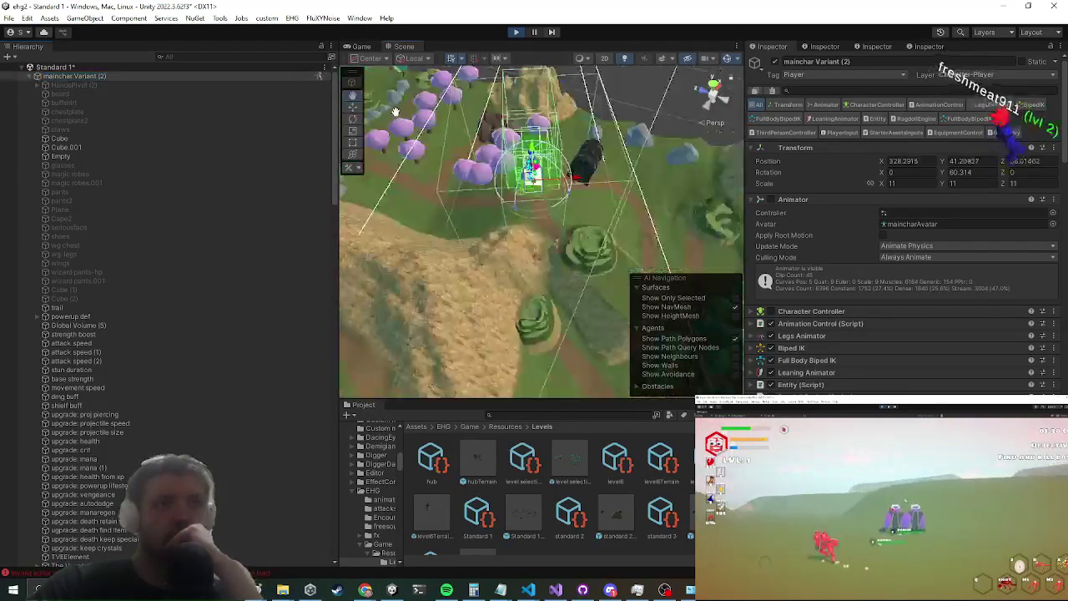
scroll(391, 113, "up", 10)
mouse_move(435, 272)
left_mouse_down()
mouse_move(327, 183)
mouse_move(418, 175)
mouse_move(540, 280)
mouse_move(440, 289)
left_mouse_up()
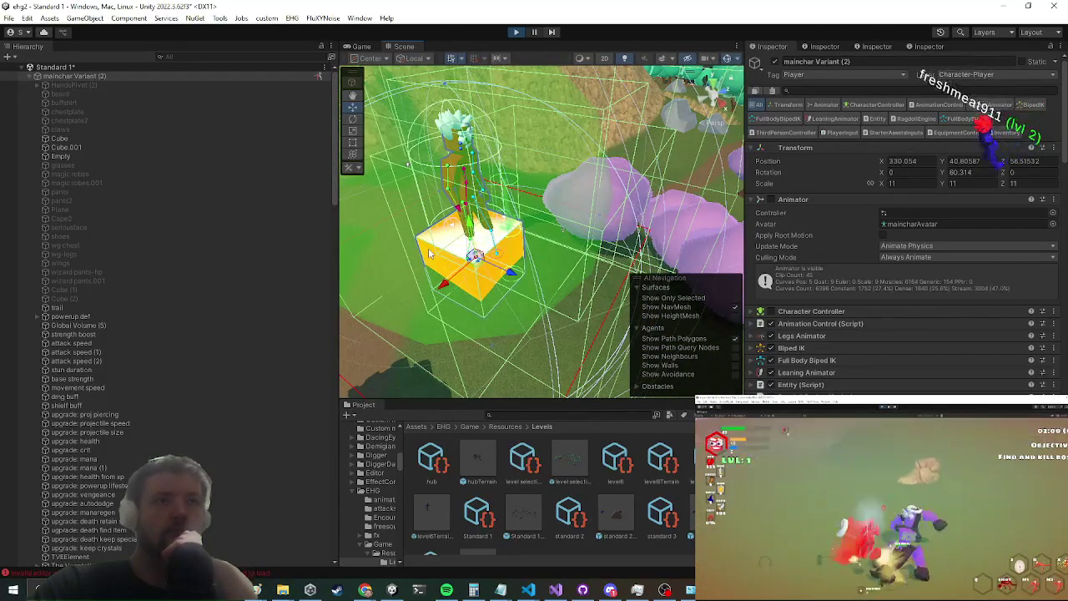
left_click(439, 254)
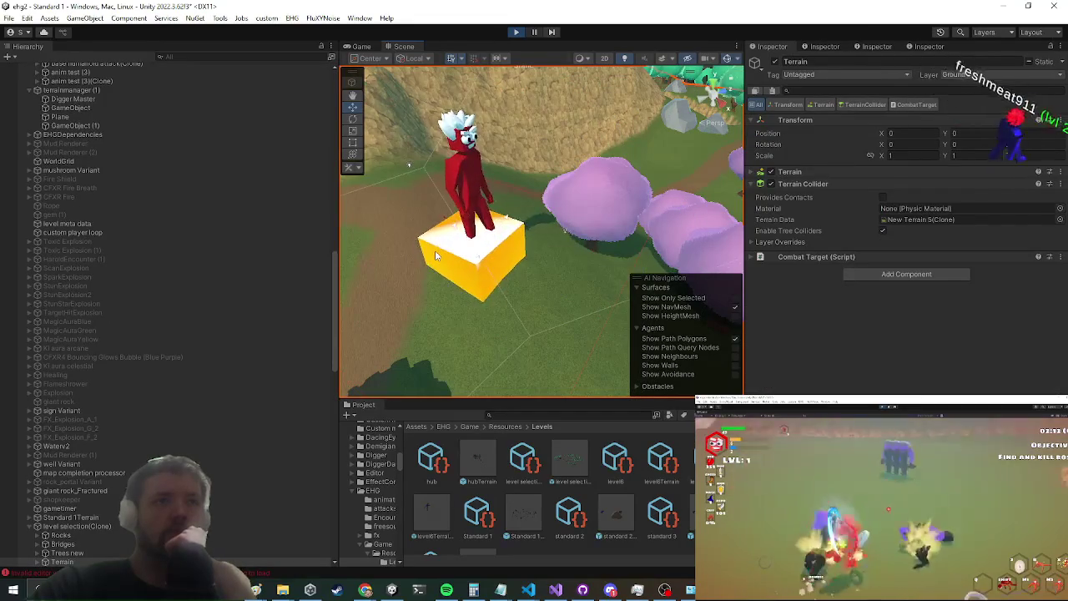
left_click(492, 262)
scroll(136, 322, "up", 6)
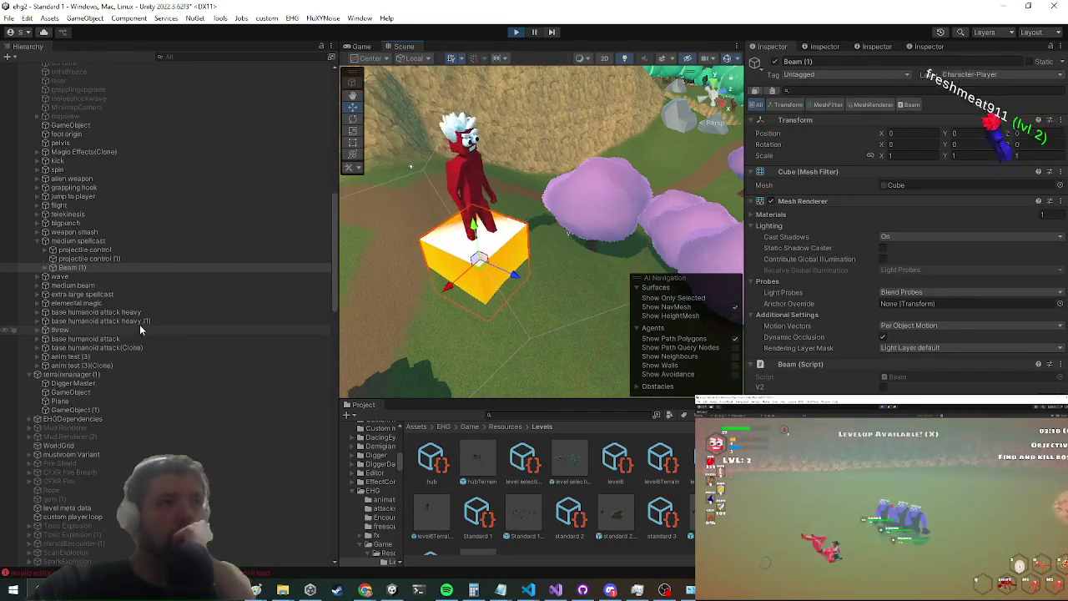
Step: Inspect the Beam (1) object under medium spellcast and compare it with the Terrain's components
left_click(112, 240)
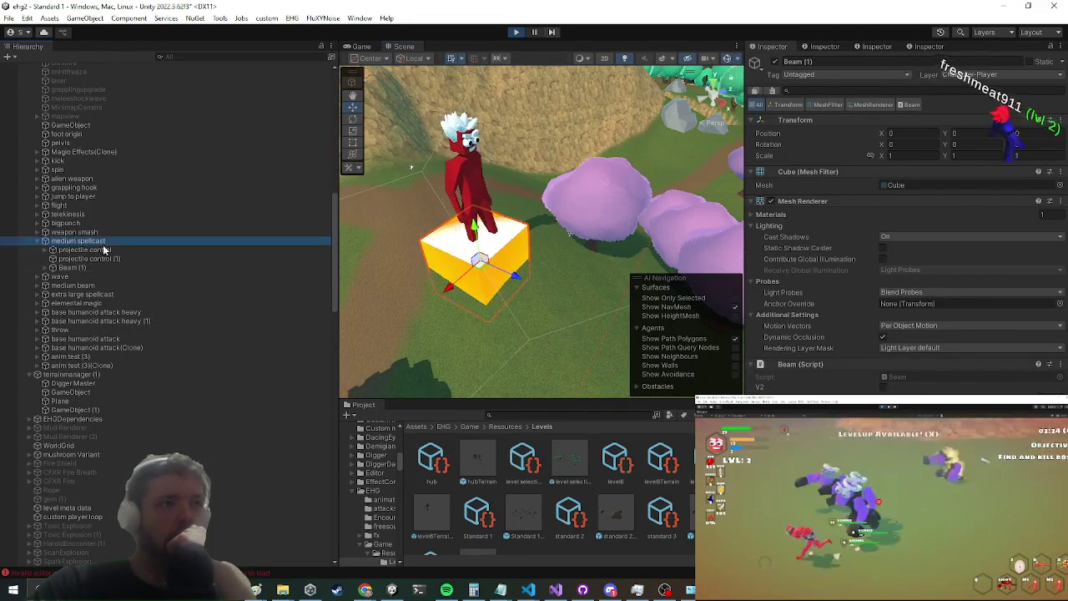
left_click(68, 268)
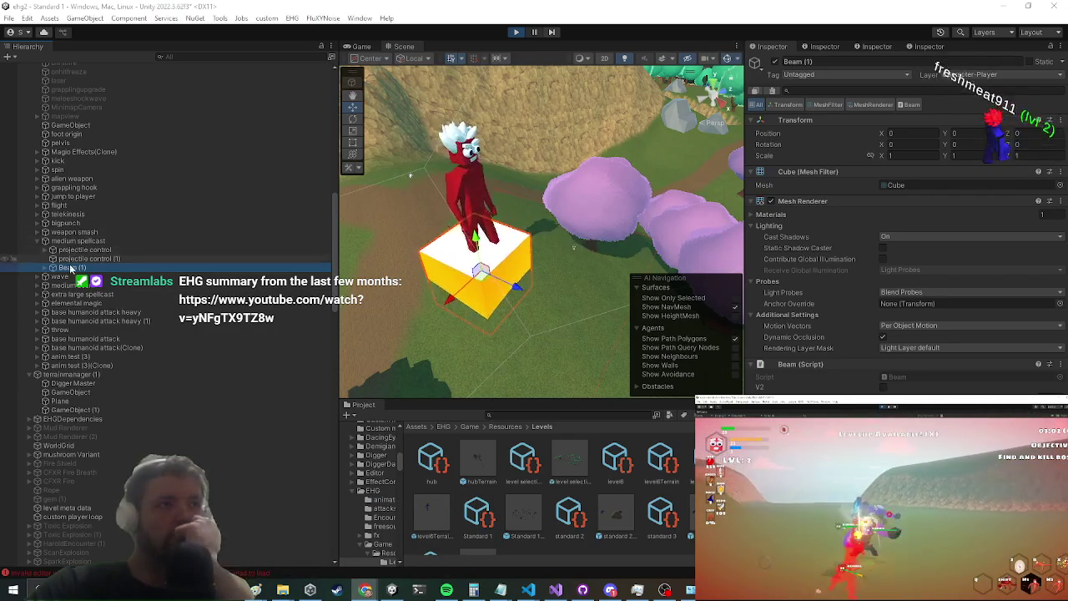
left_click(774, 65)
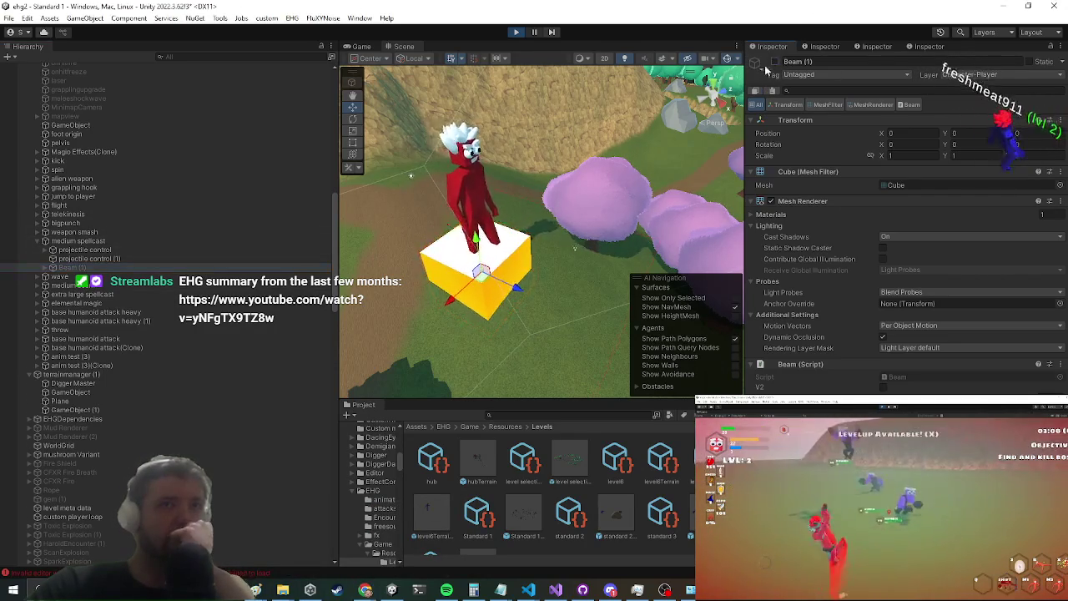
left_click(489, 309)
left_click(492, 308)
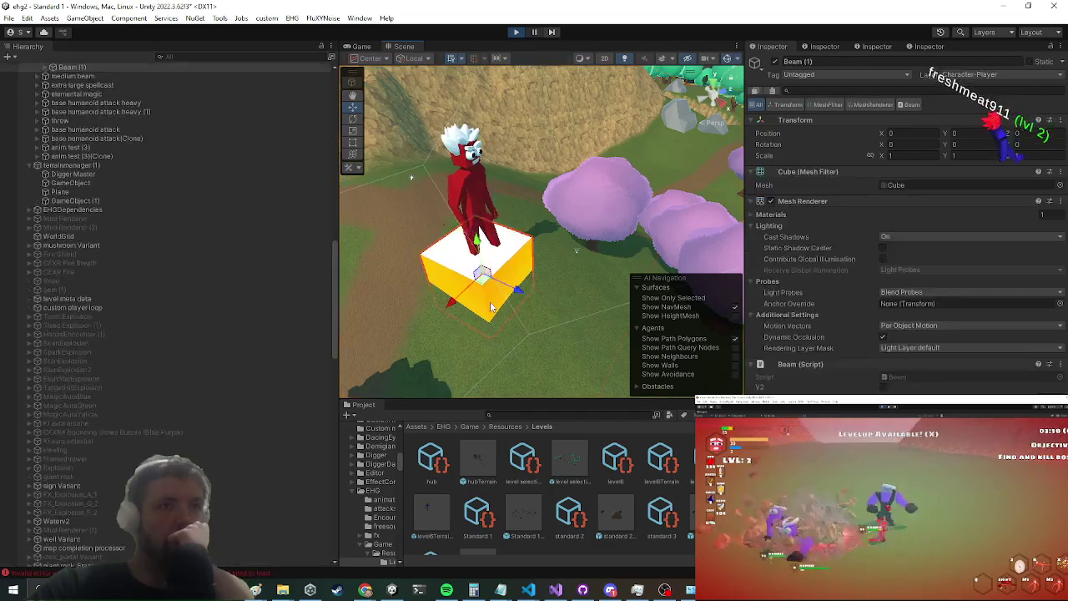
scroll(192, 427, "up", 5)
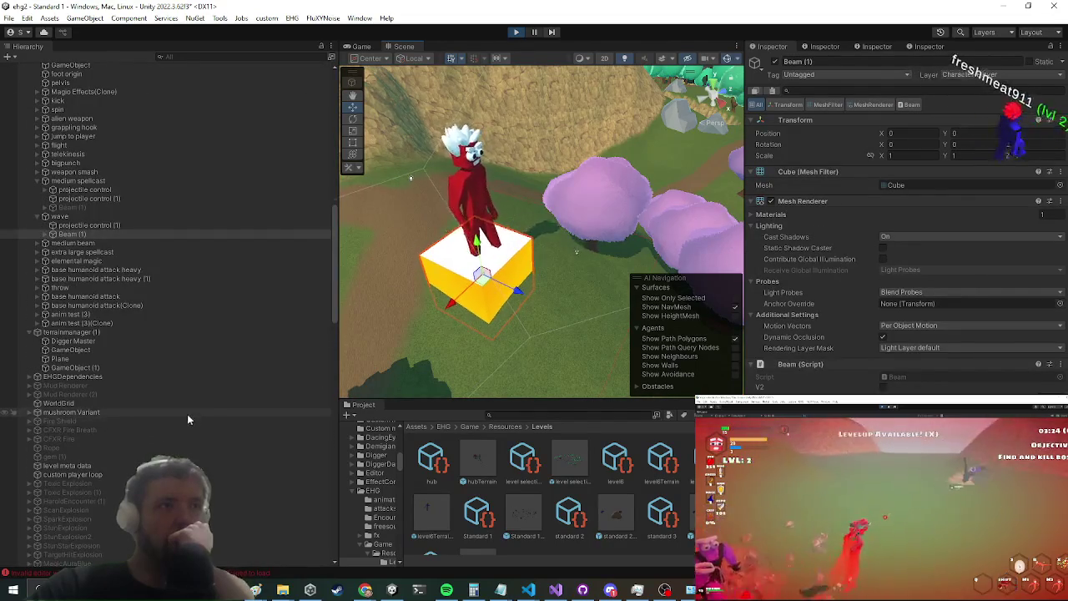
scroll(187, 414, "up", 5)
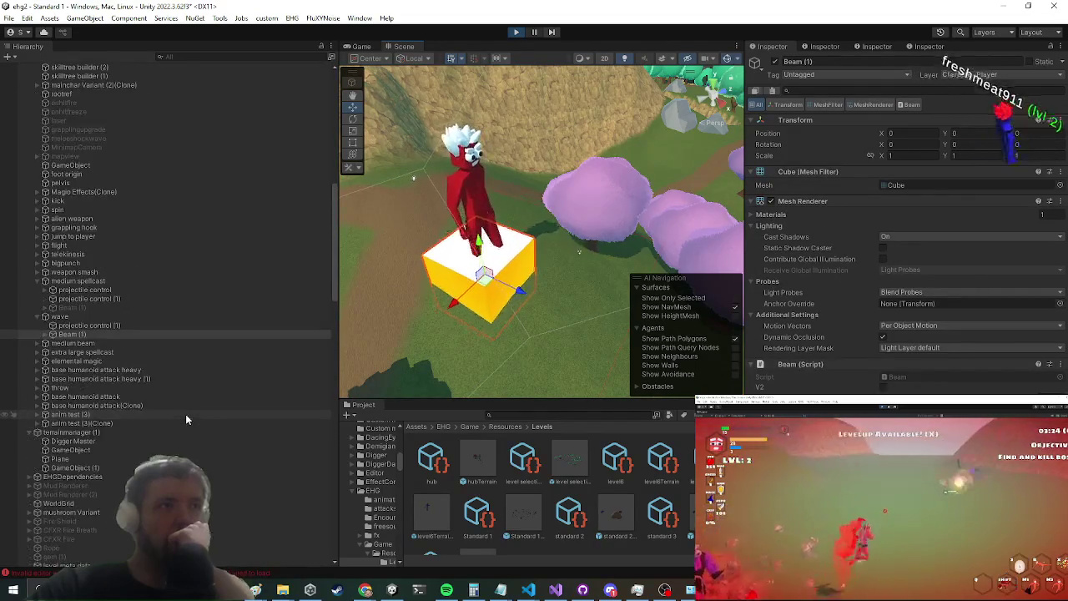
Step: Deactivate the Beam (1) objects under wave and medium beam, then watch the Game view
left_click(144, 317)
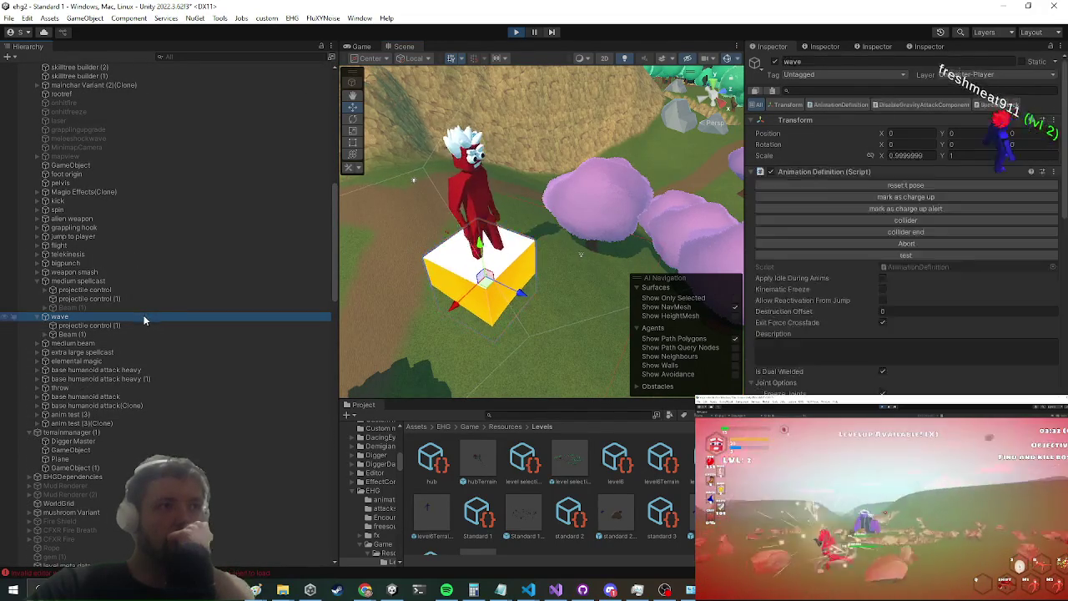
left_click(121, 334)
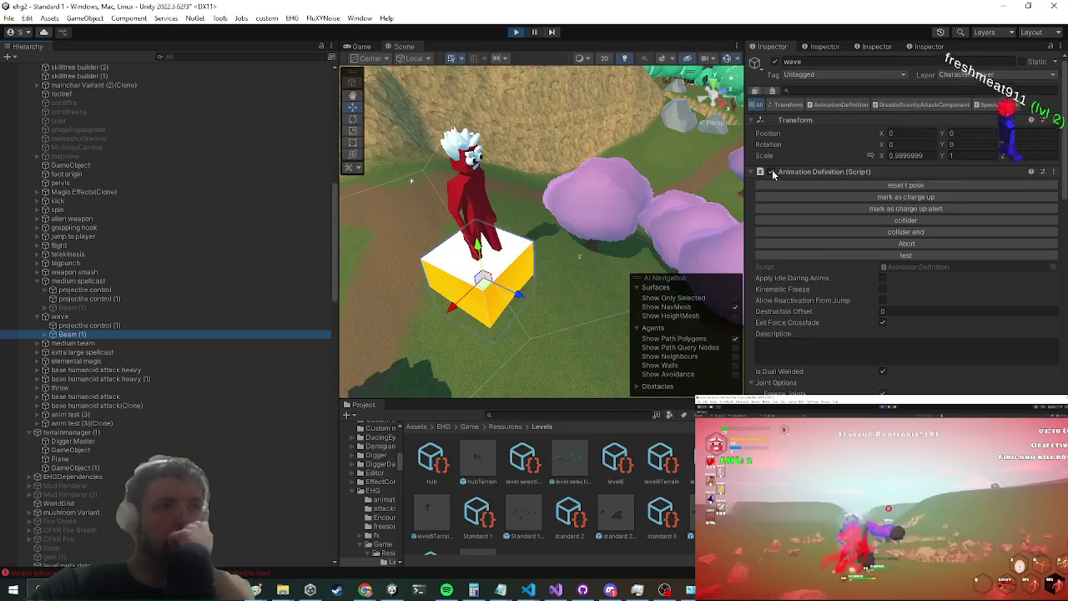
left_click(775, 62)
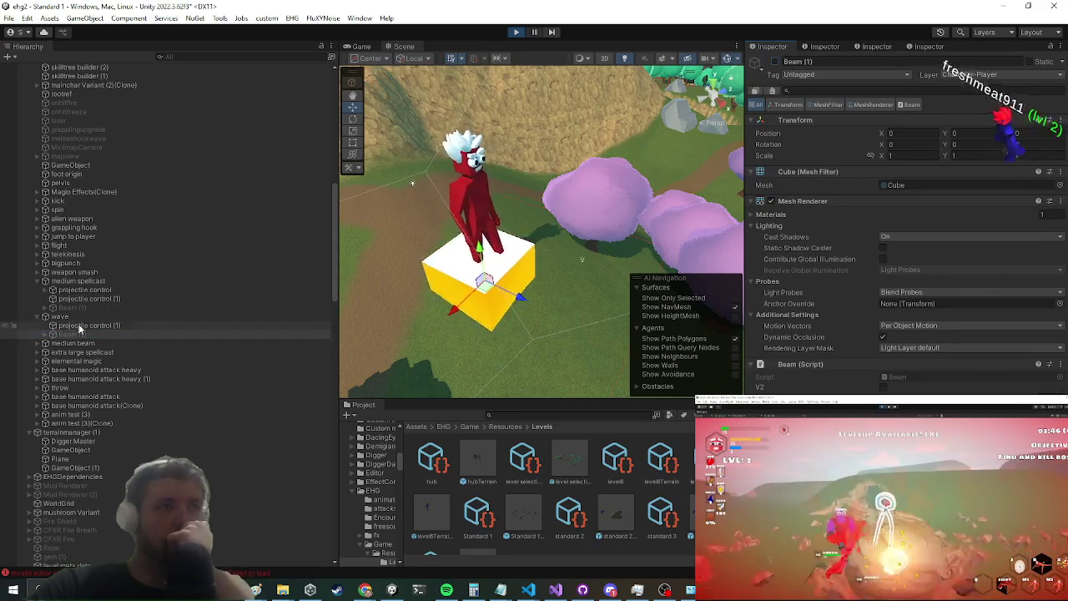
left_click(519, 265)
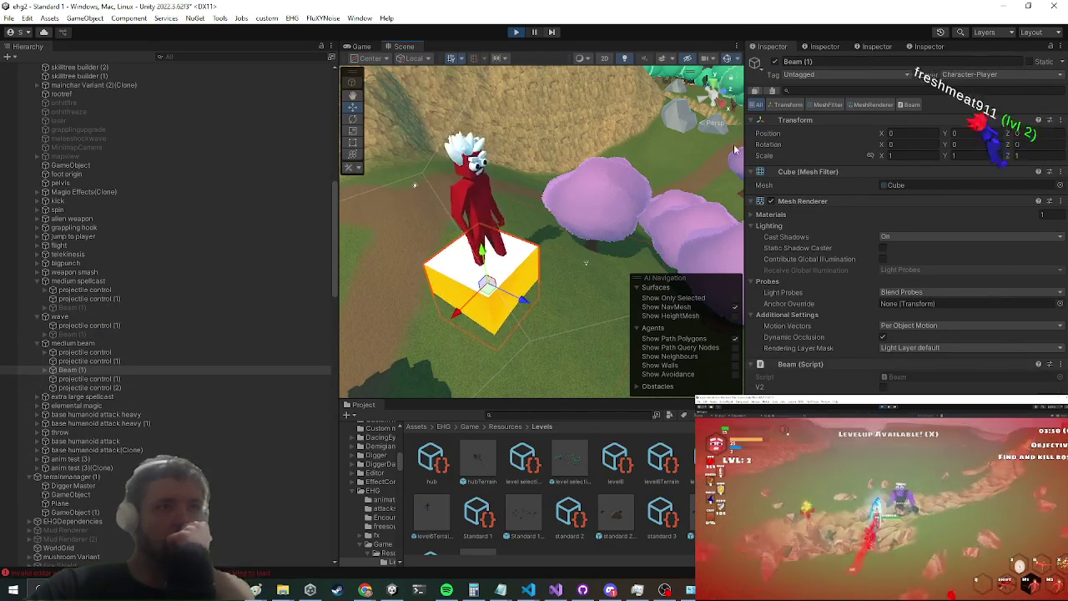
left_click(775, 63)
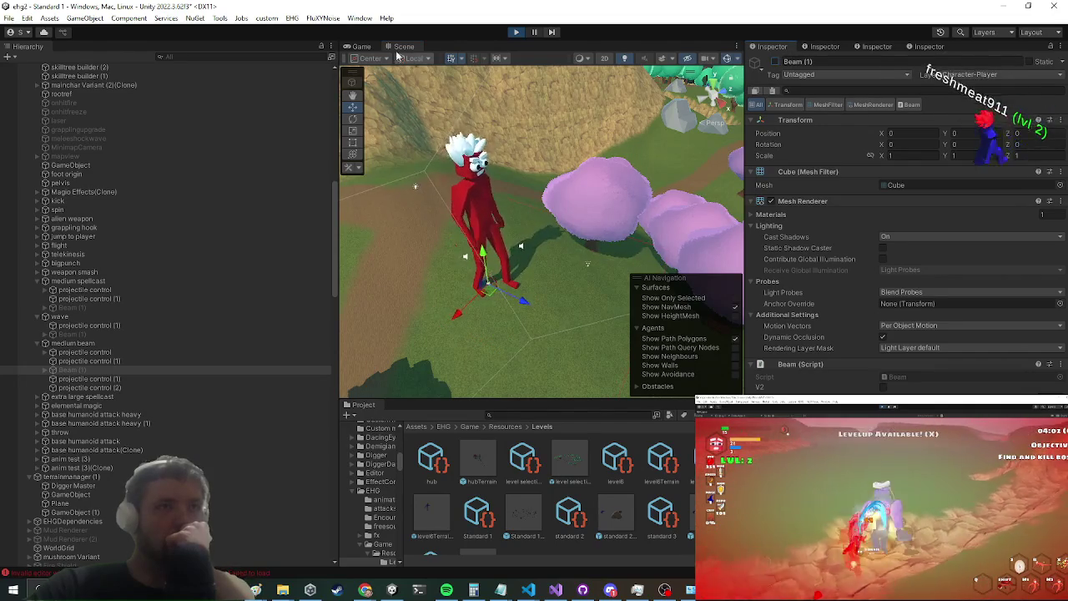
left_click(361, 46)
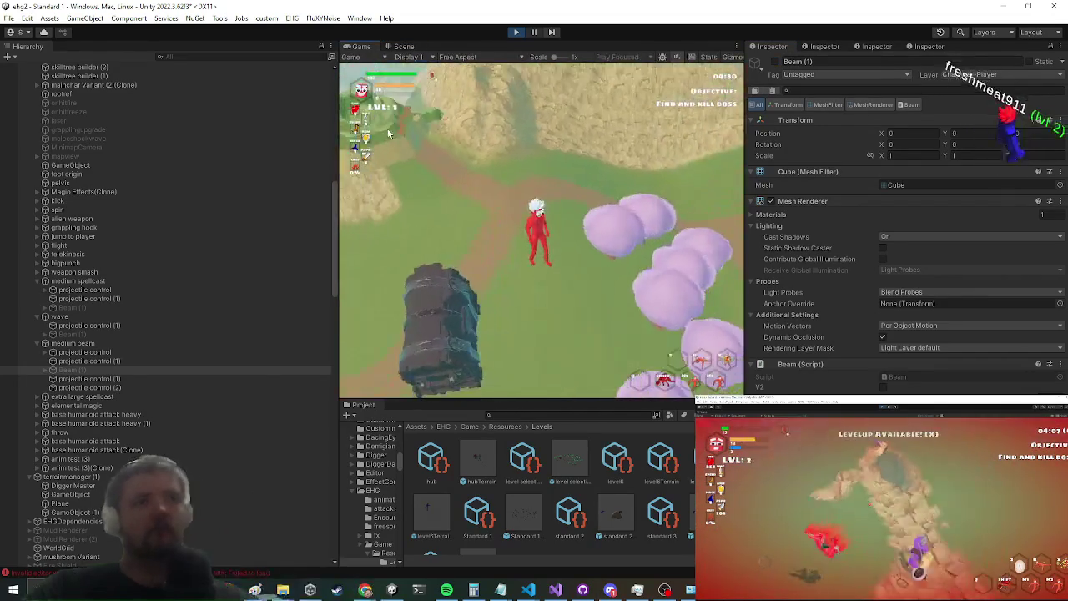
Step: Maximize the running Game view with Shift+Space, briefly opening and dismissing the Start menu
key("shift+space")
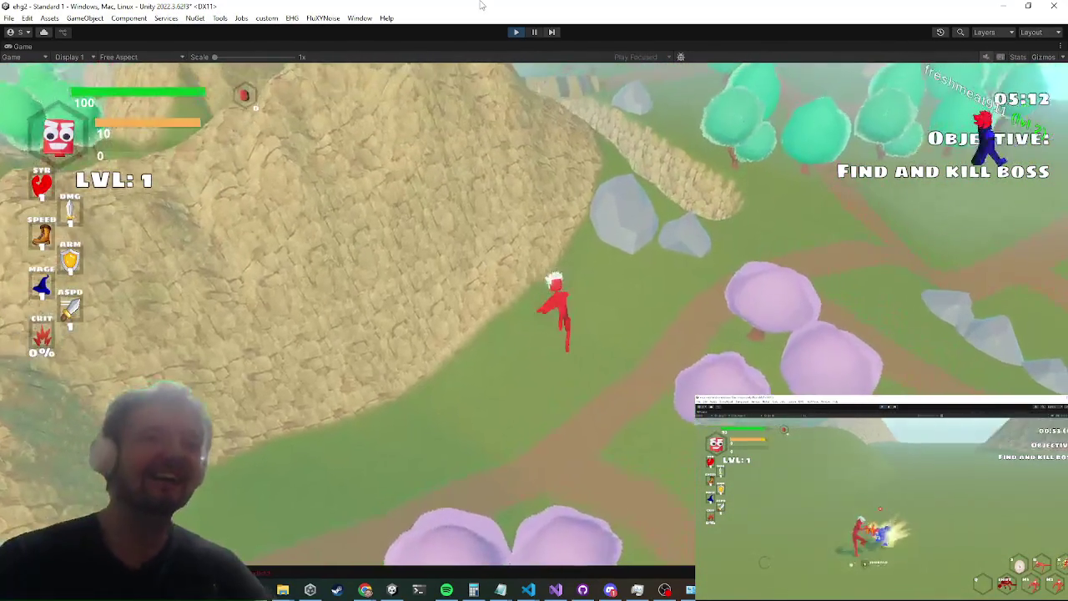
key("super")
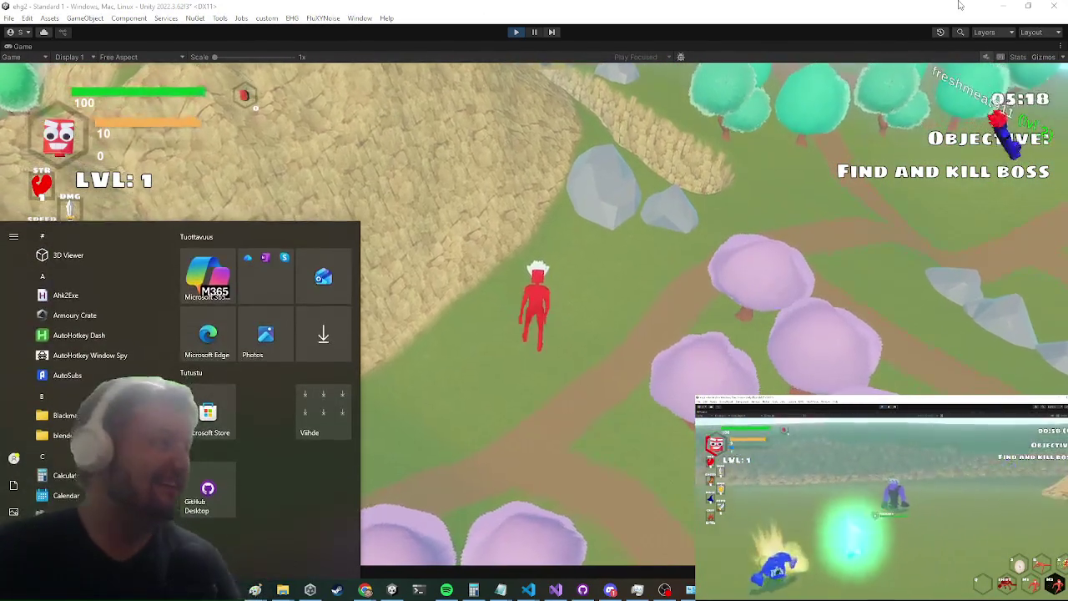
key("Escape")
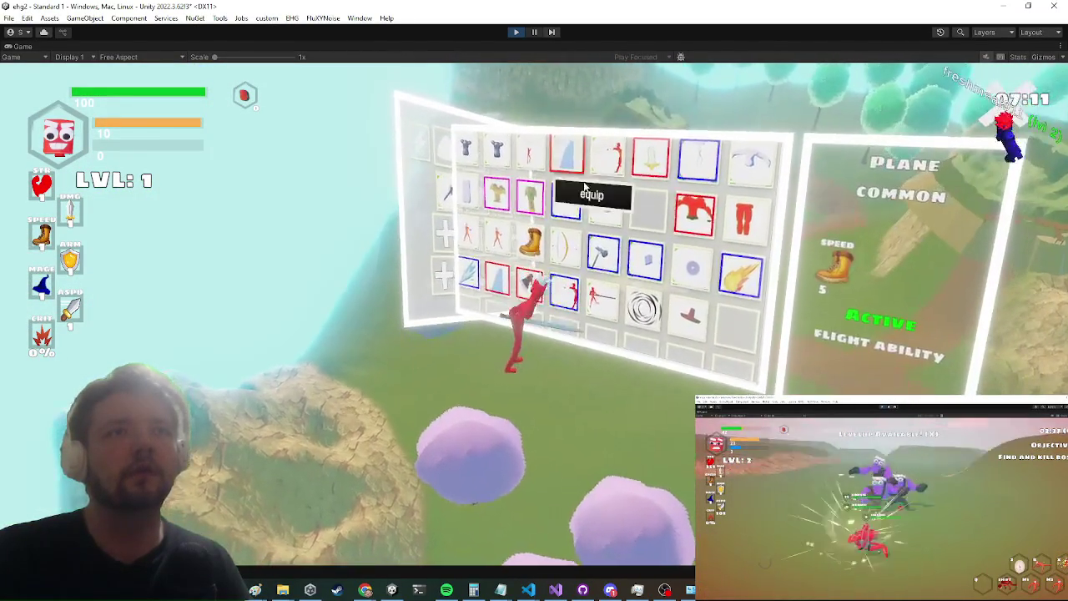
Step: Equip the red shirt, red pants, rare 2H sword in the right hand, and blue headband
right_click(709, 221)
left_click(720, 254)
right_click(711, 224)
left_click(719, 249)
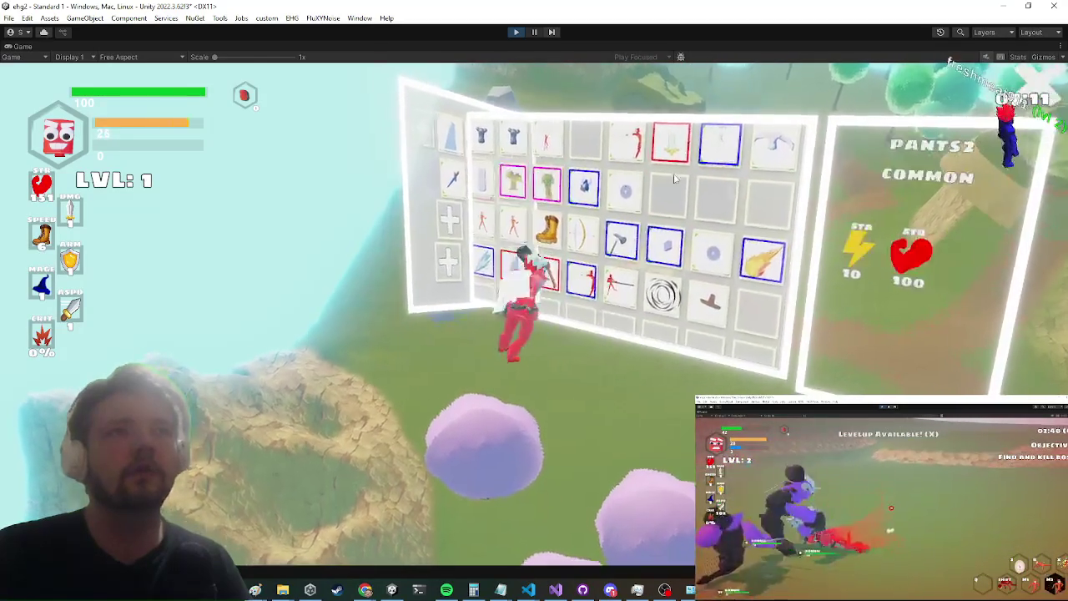
right_click(687, 169)
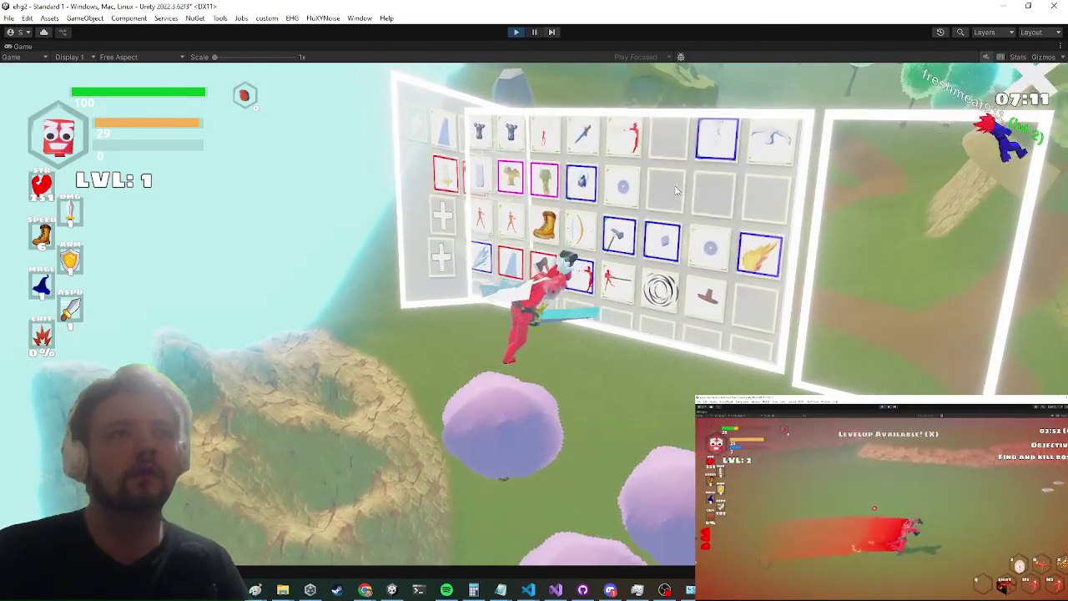
left_click(694, 183)
right_click(717, 154)
left_click(735, 193)
key("Tab")
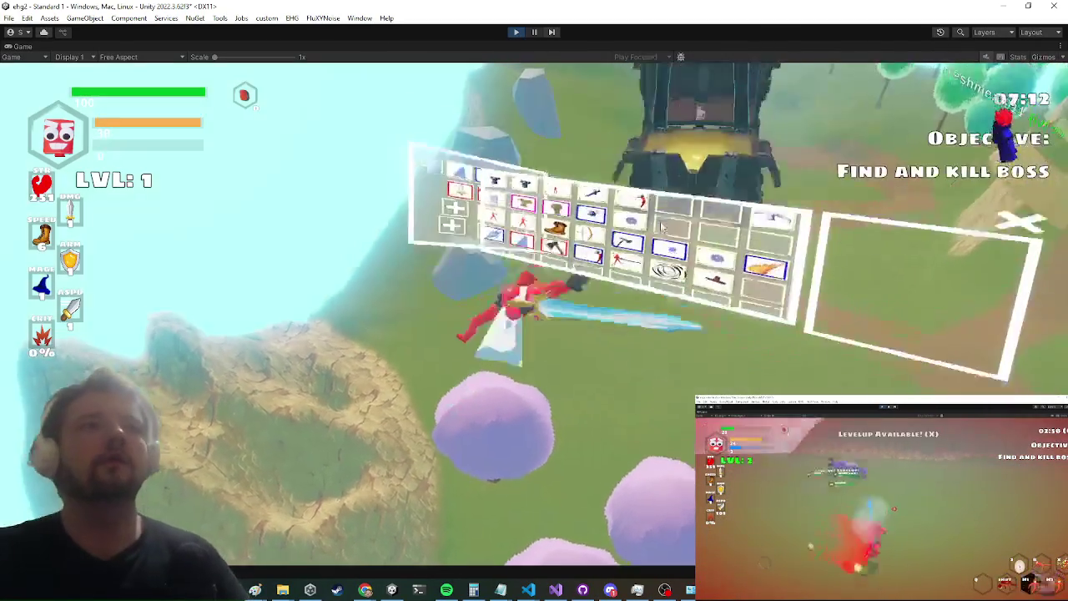
Step: Fly the character forward across the map, then stop Play mode with Ctrl+P
key("w")
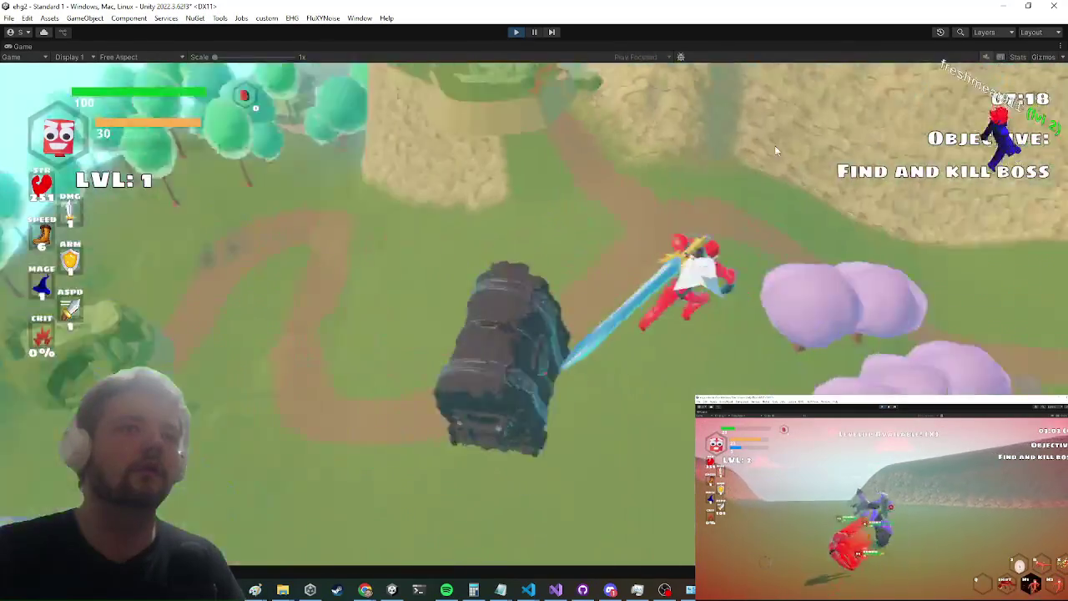
key("w")
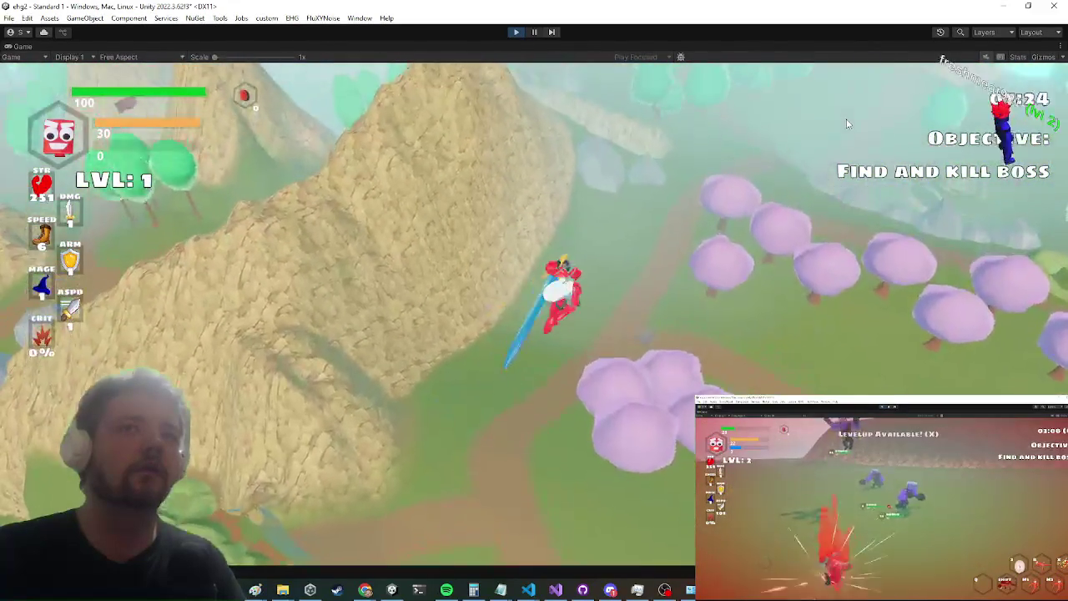
key("w")
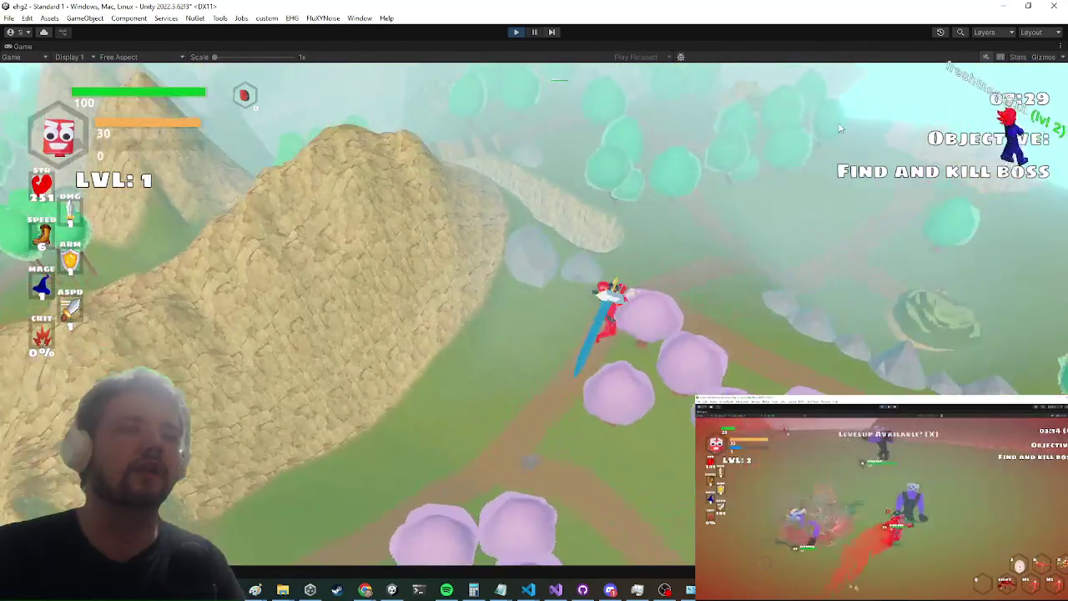
key("w")
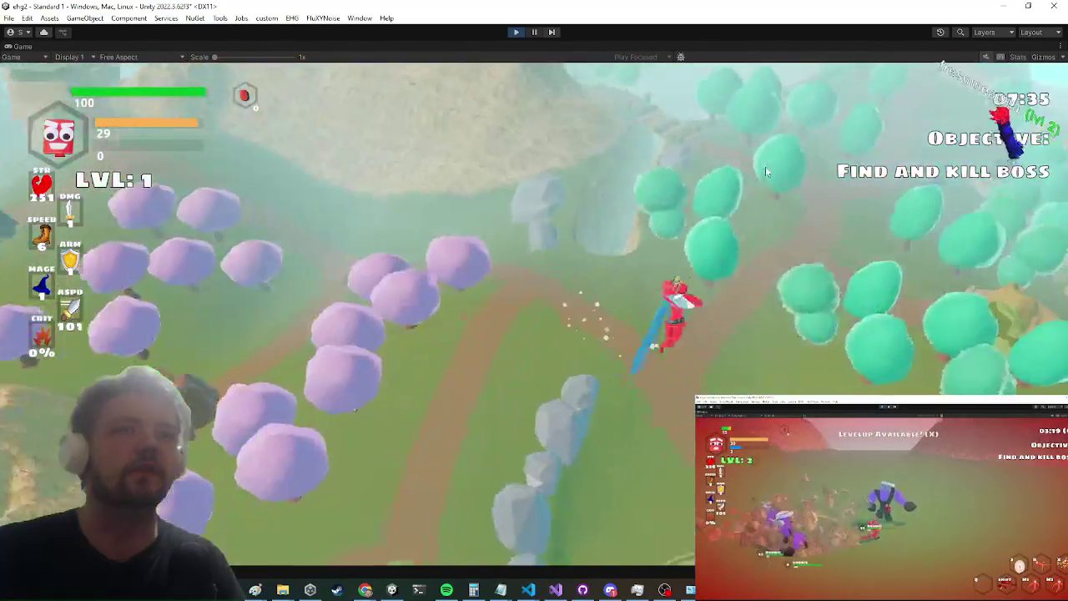
key("w")
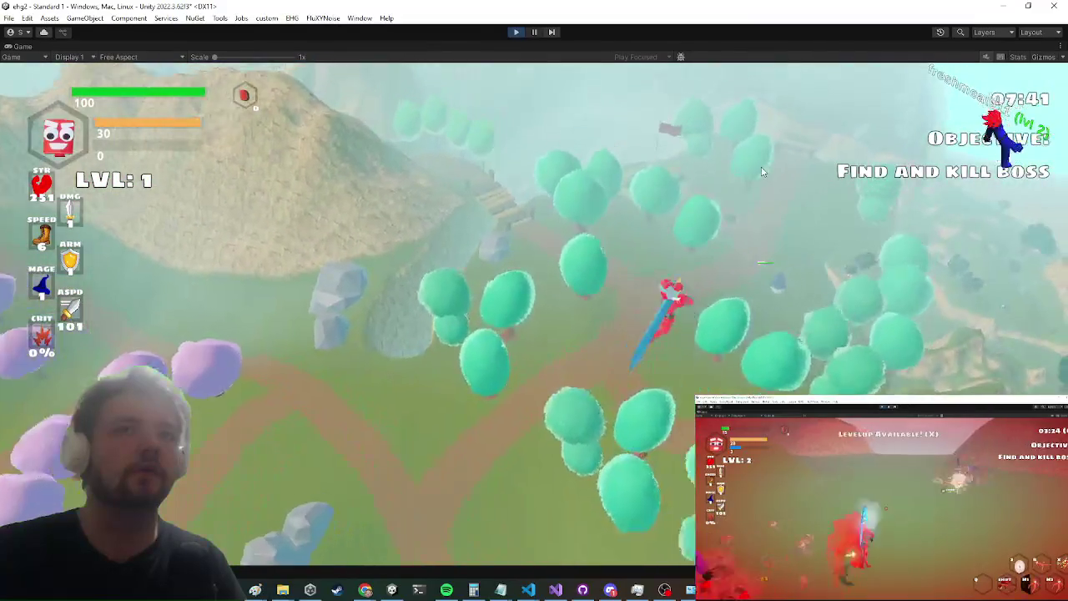
key("w")
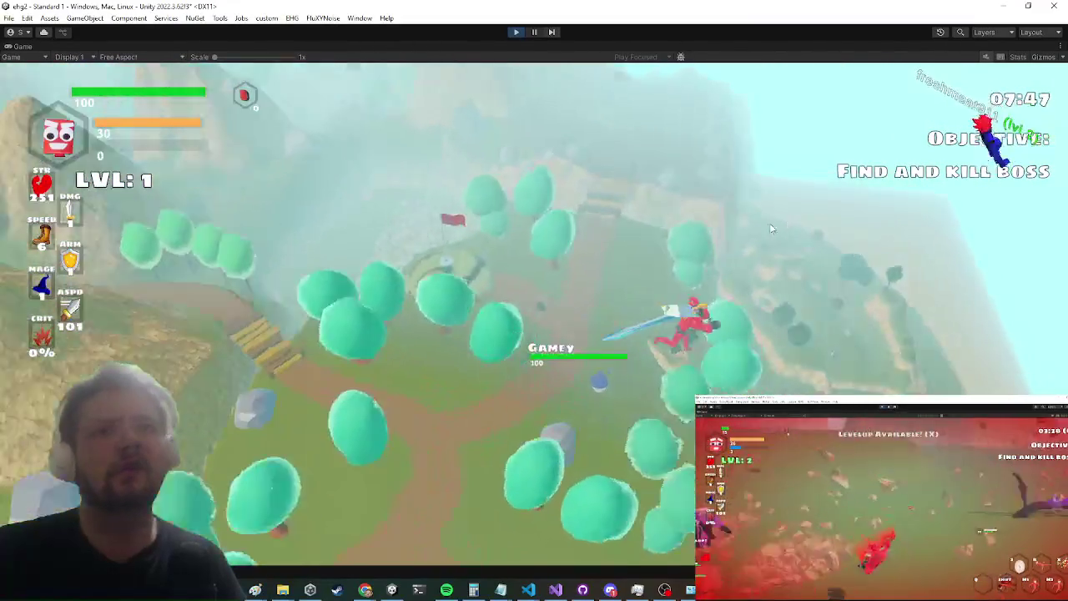
key("w")
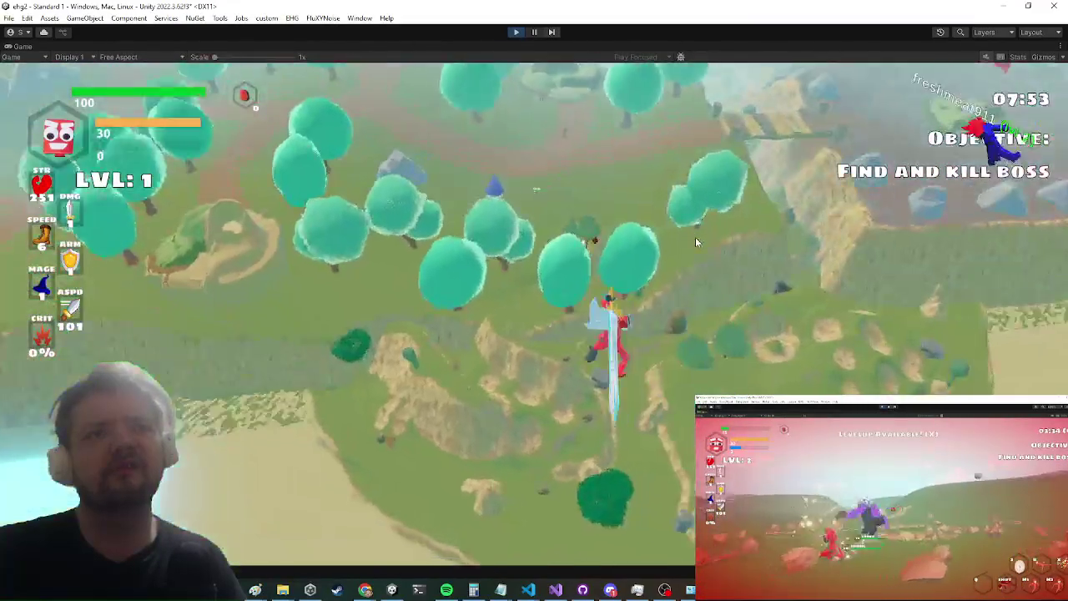
key("w")
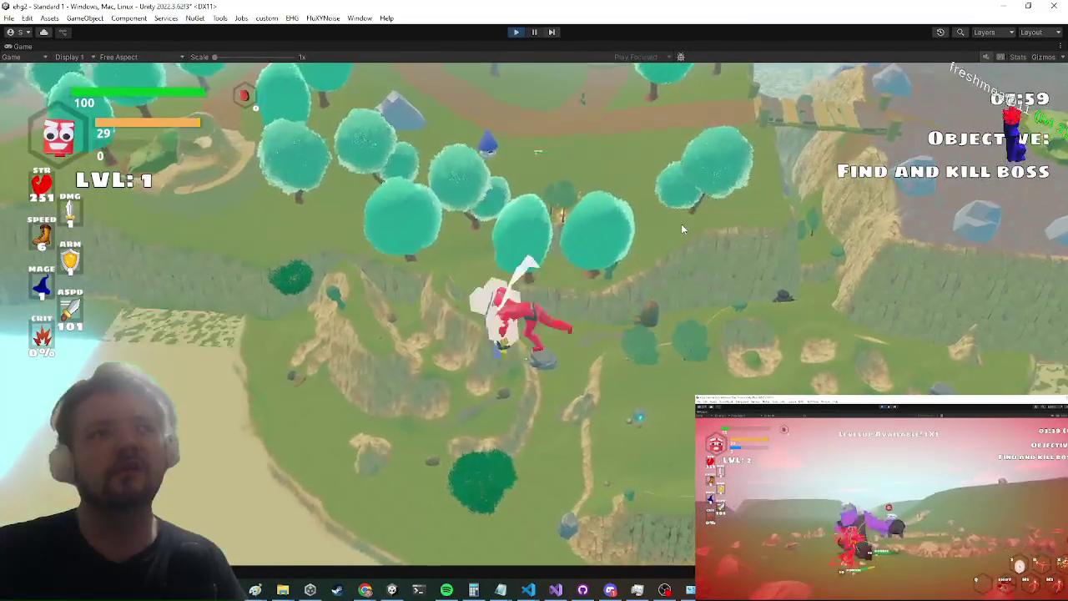
key("w")
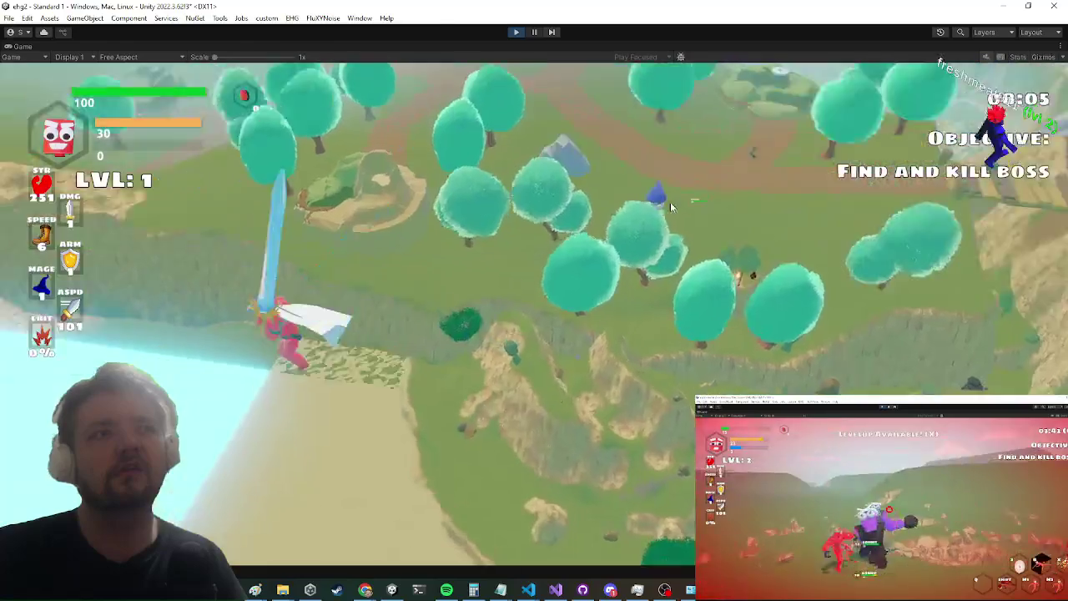
key("w")
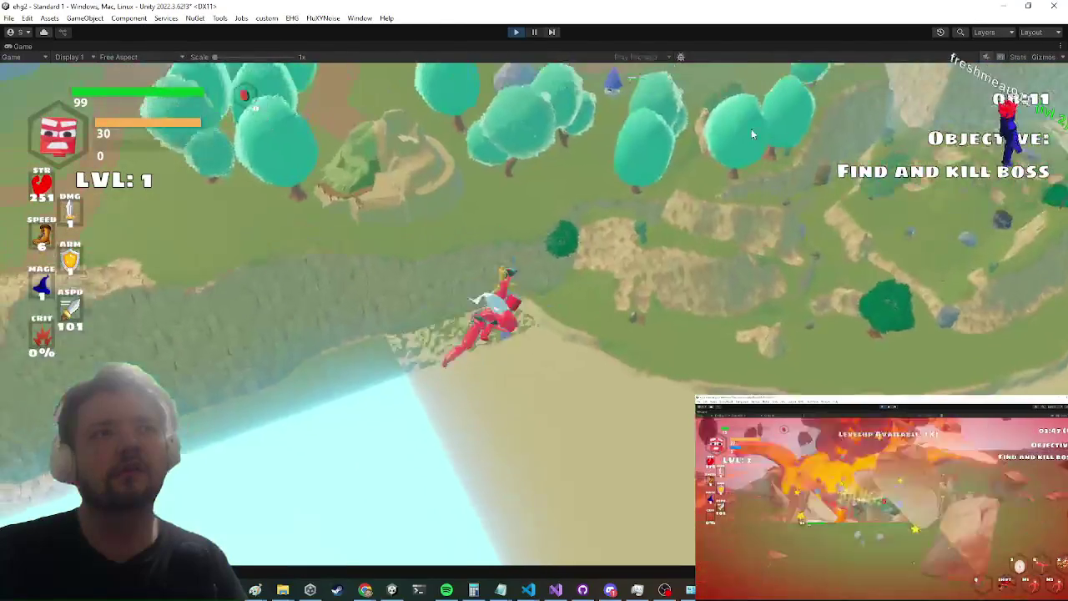
key("w")
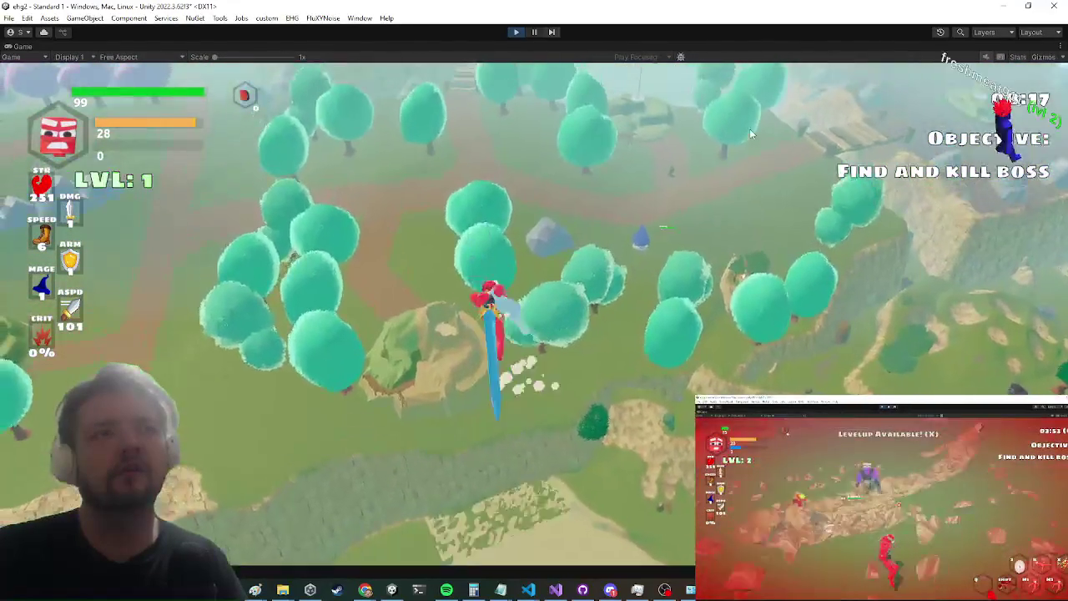
key("w")
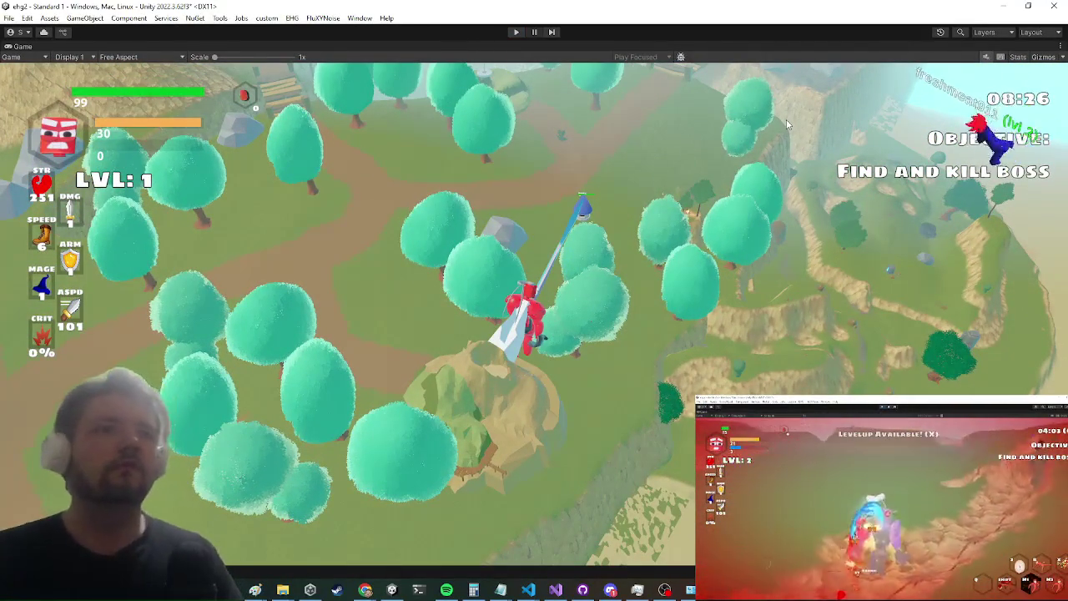
key("ctrl+p")
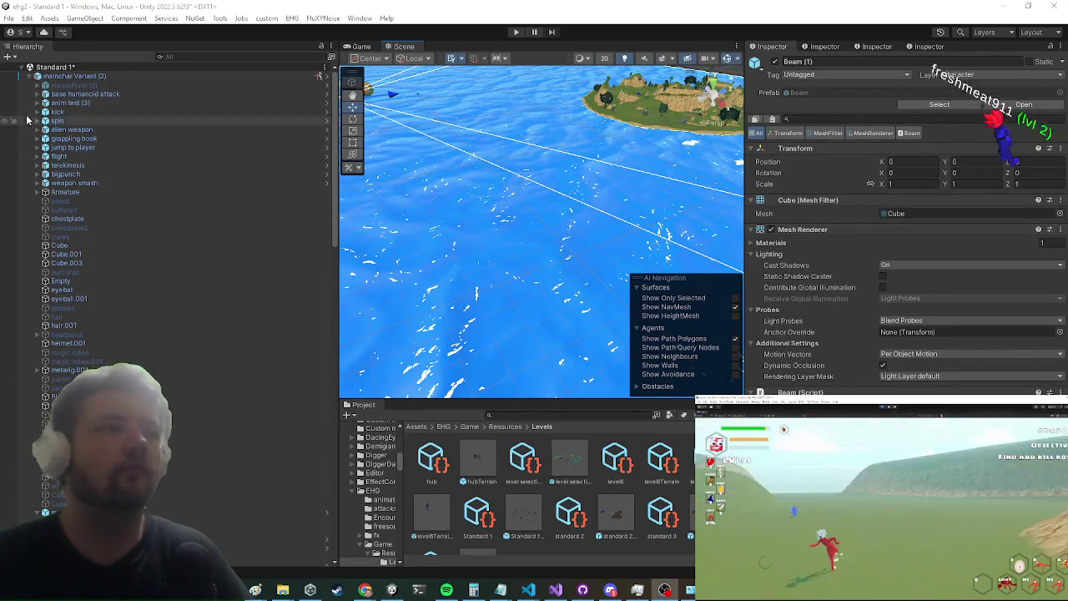
Step: Collapse mainchar Variant (2), frame and select the island, then delete Standard 1Terrain
left_click(35, 77)
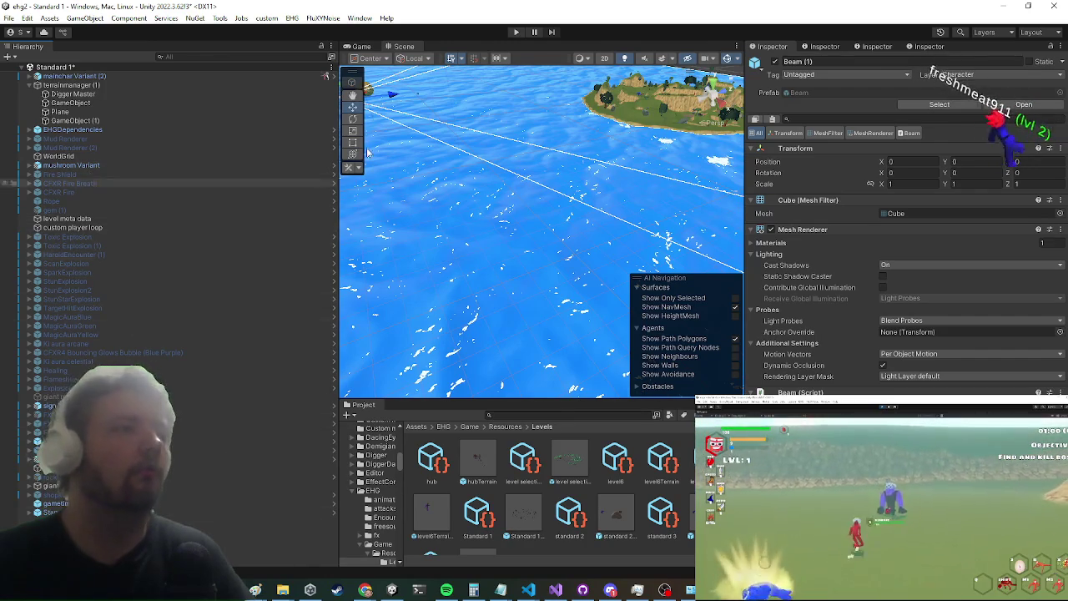
key("f")
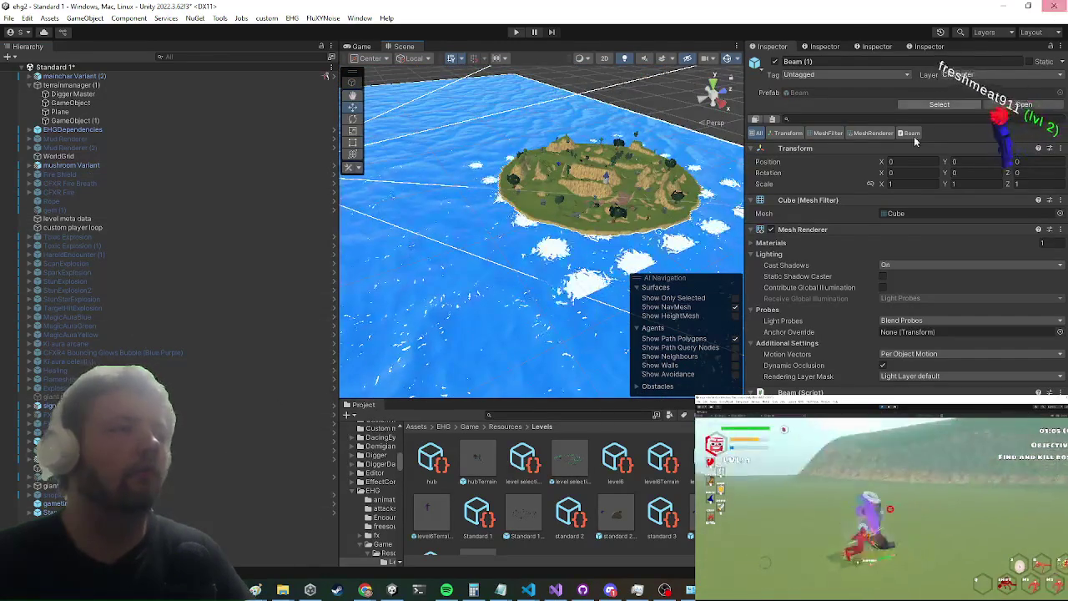
left_click(616, 236)
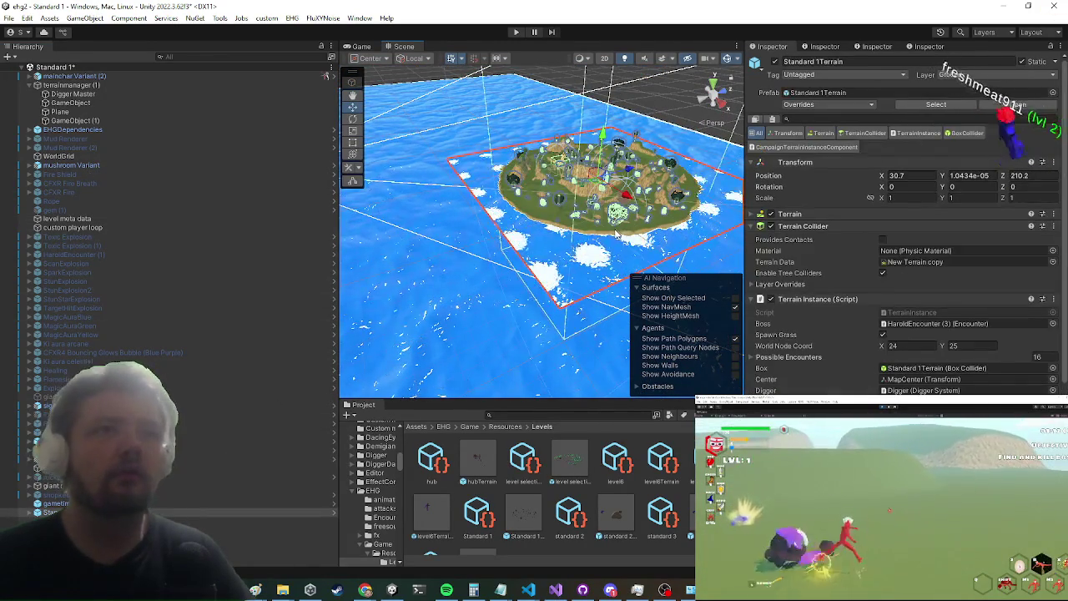
right_click(48, 513)
left_click(70, 131)
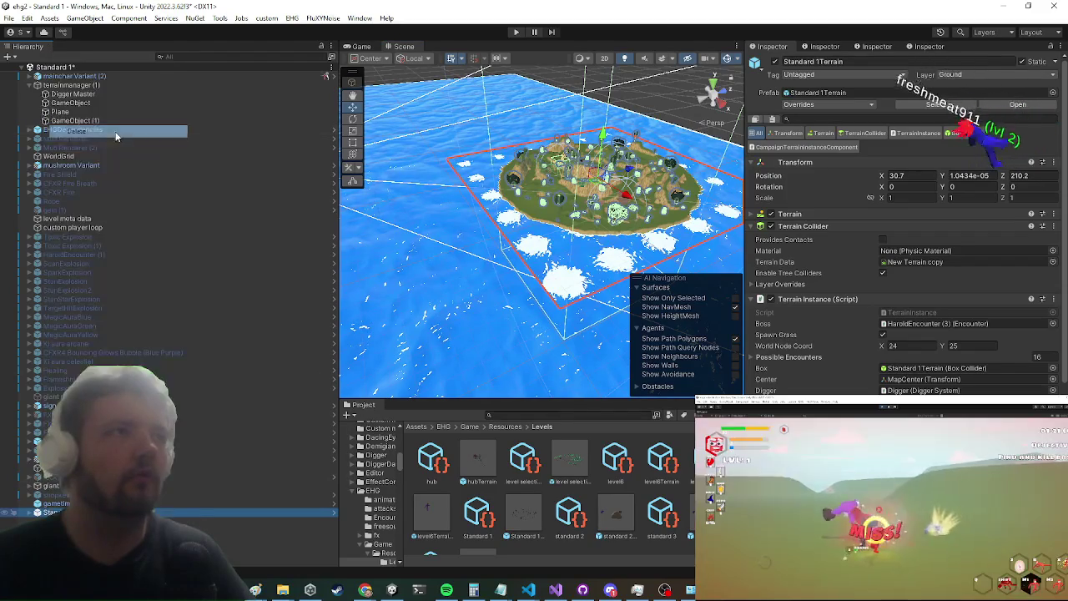
Step: Start the Standard 1 scene in Play mode
left_click(516, 33)
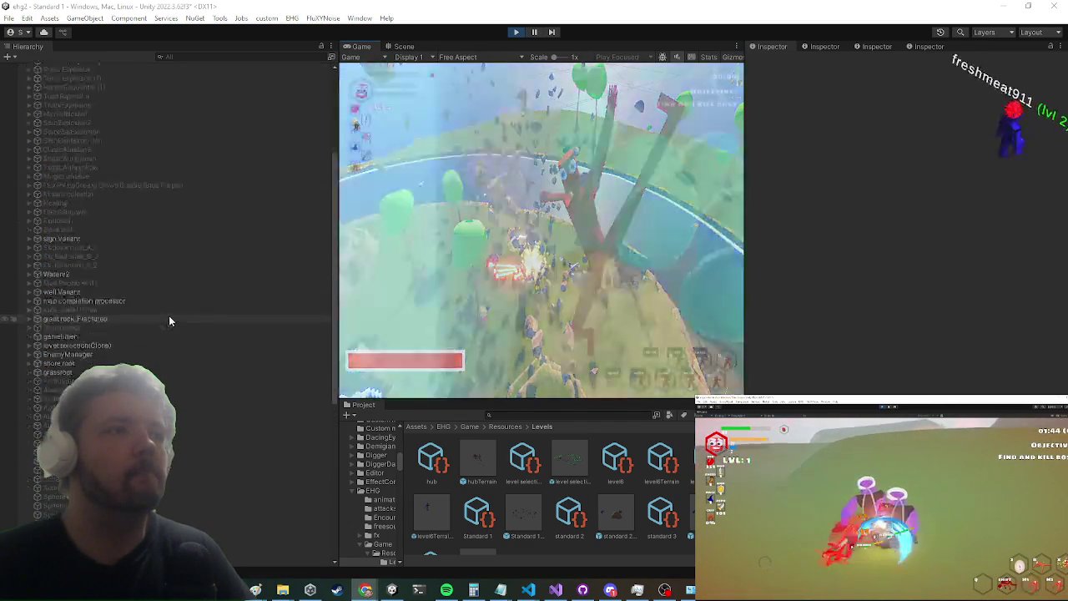
scroll(169, 315, "down", 5)
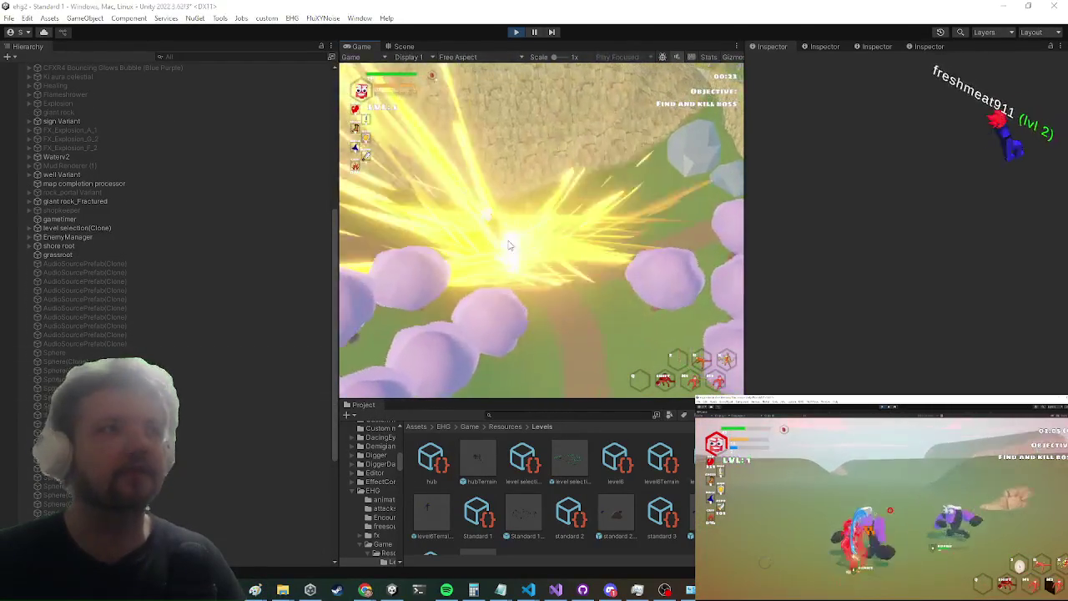
key("super")
left_click(231, 52)
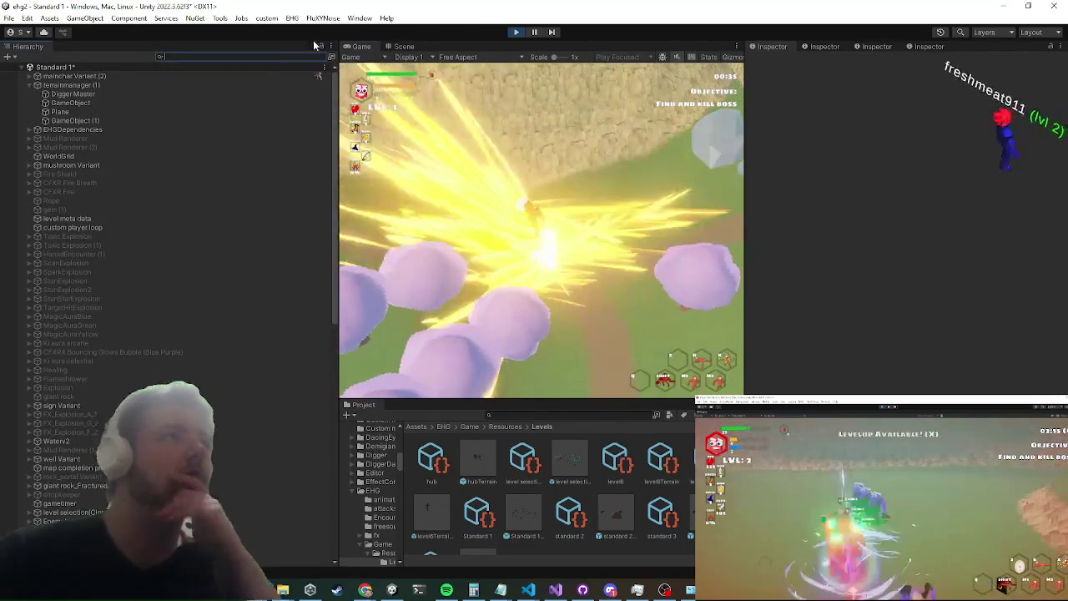
Step: Select mainchar Variant (2) and expand its Ragdoll Engine component and Muscles array
left_click(134, 76)
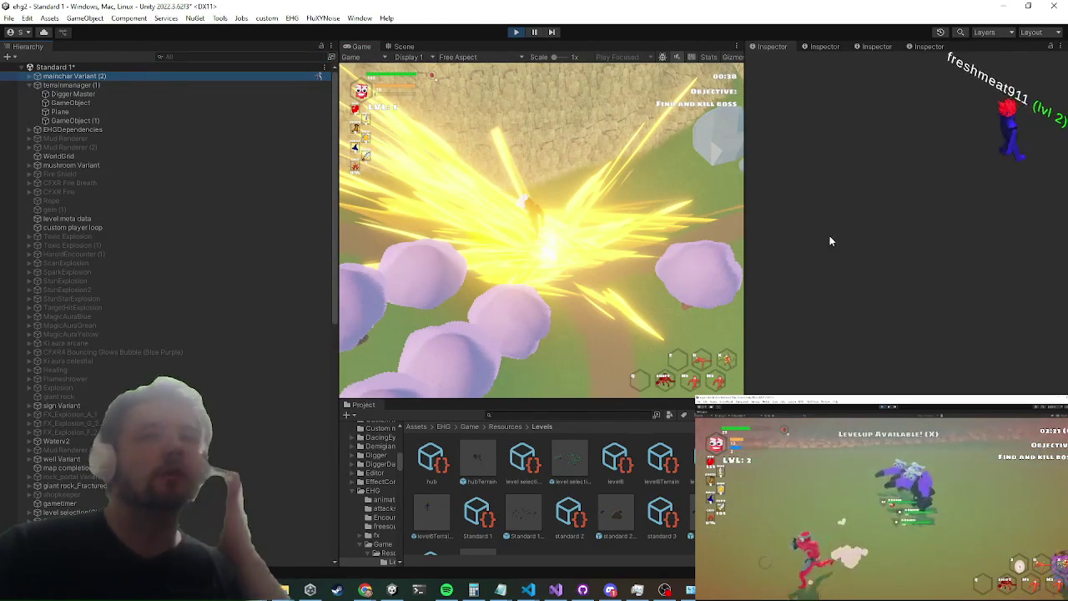
scroll(830, 233, "down", 10)
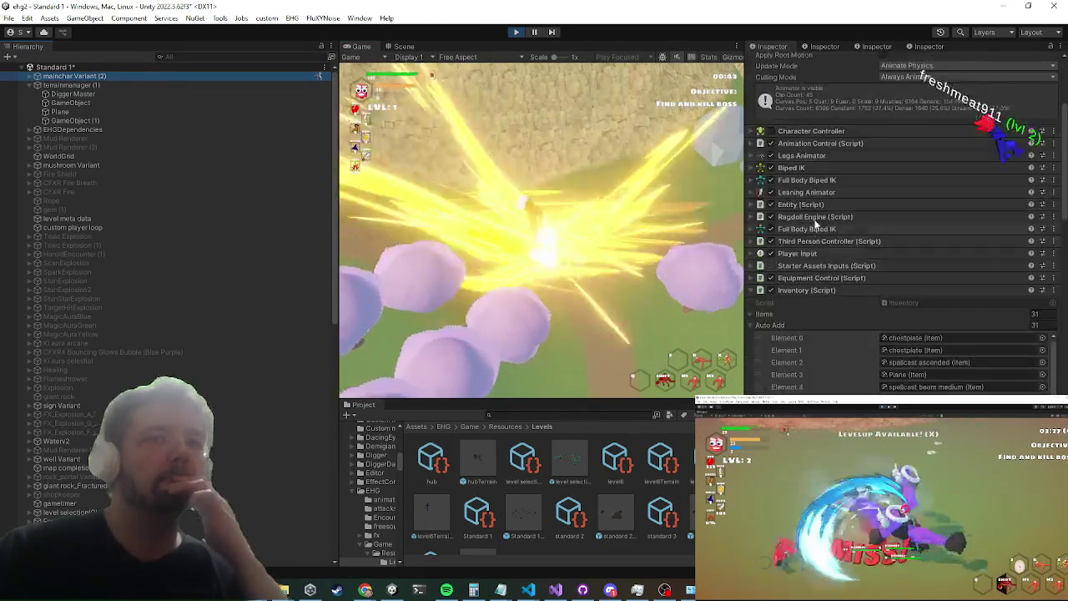
left_click(822, 216)
scroll(855, 201, "down", 5)
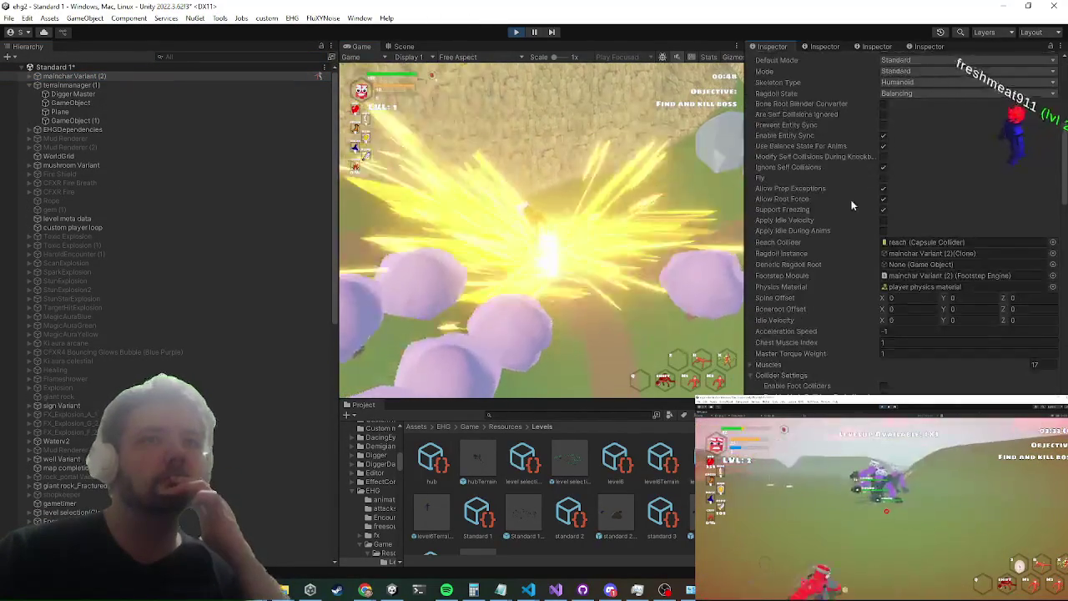
scroll(887, 188, "up", 3)
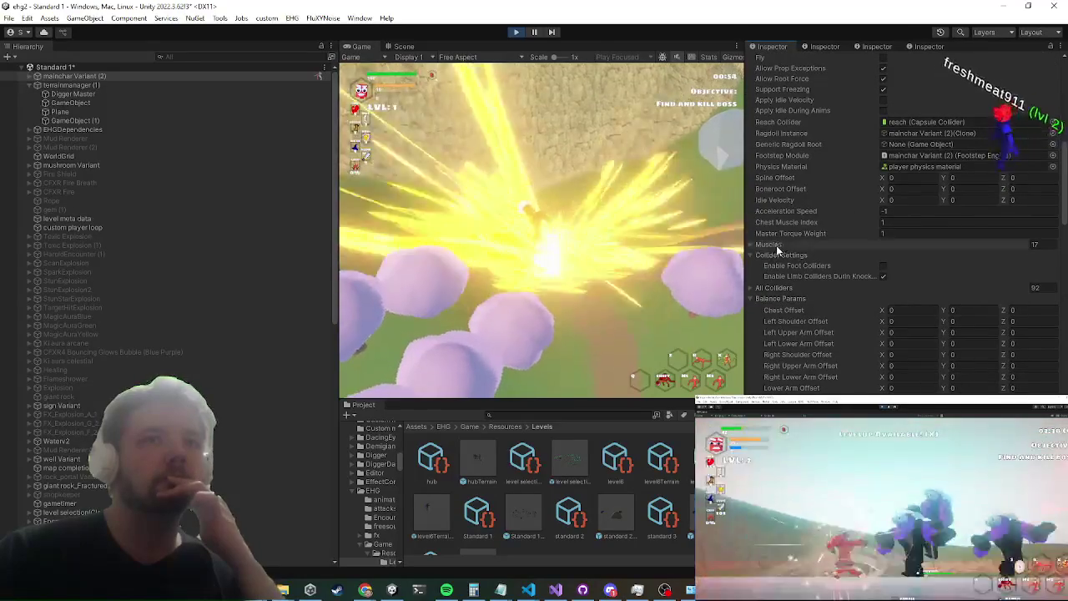
left_click(776, 244)
scroll(838, 325, "down", 2)
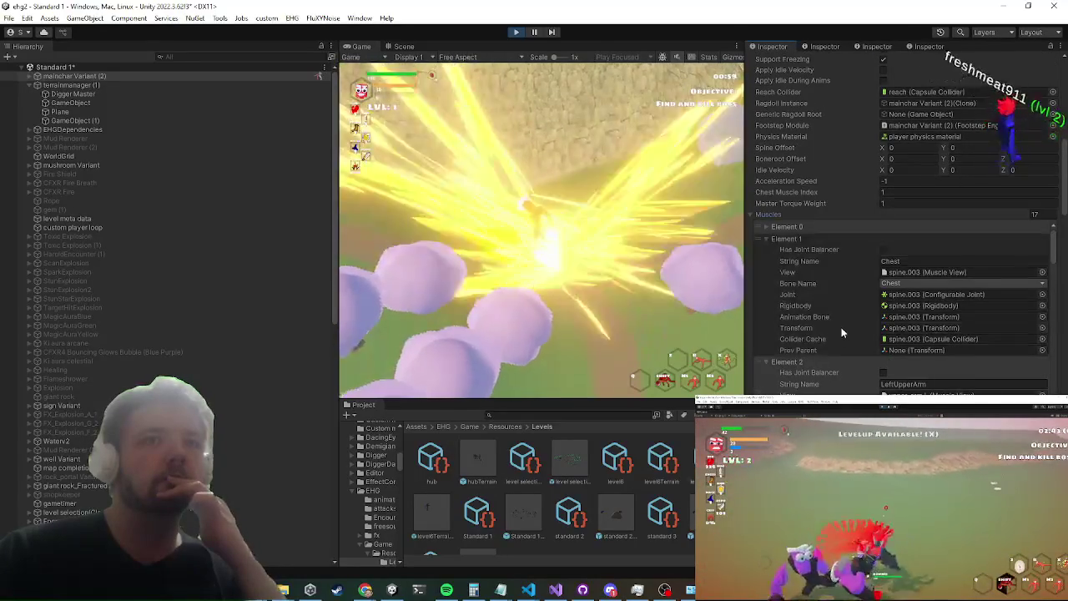
scroll(838, 325, "down", 8)
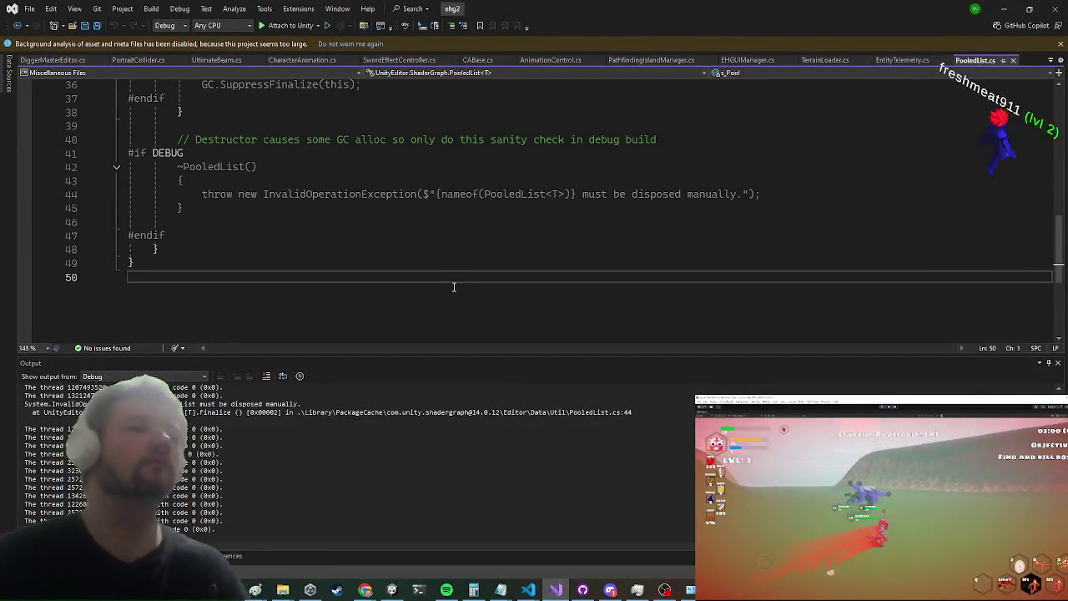
Step: Search the solution for 'hasjoint' and open the hasJointBalancer definition
key("ctrl+t")
type("hasjoint")
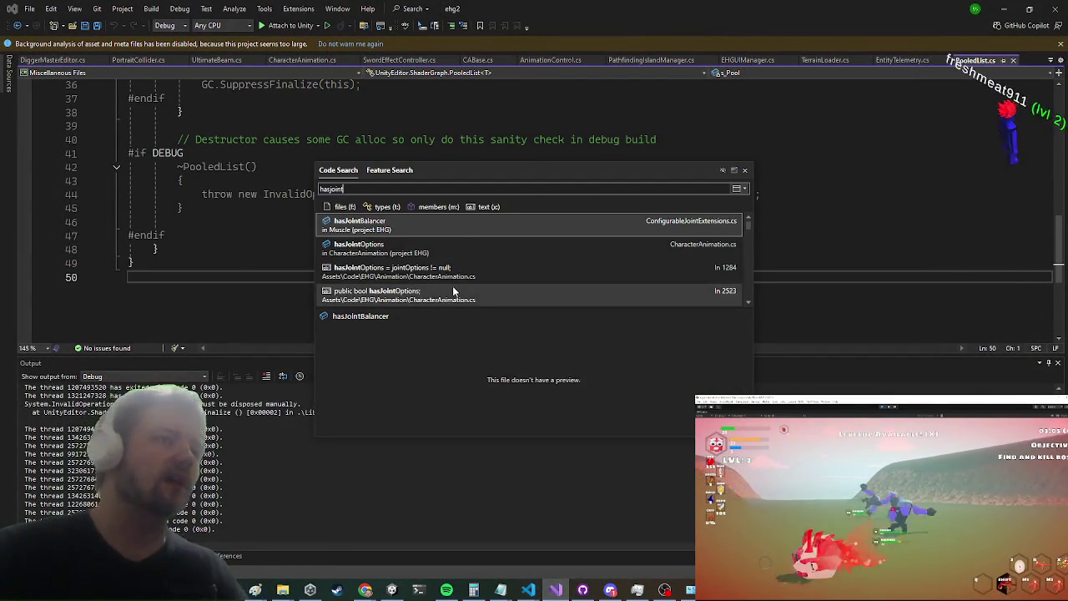
key("Return")
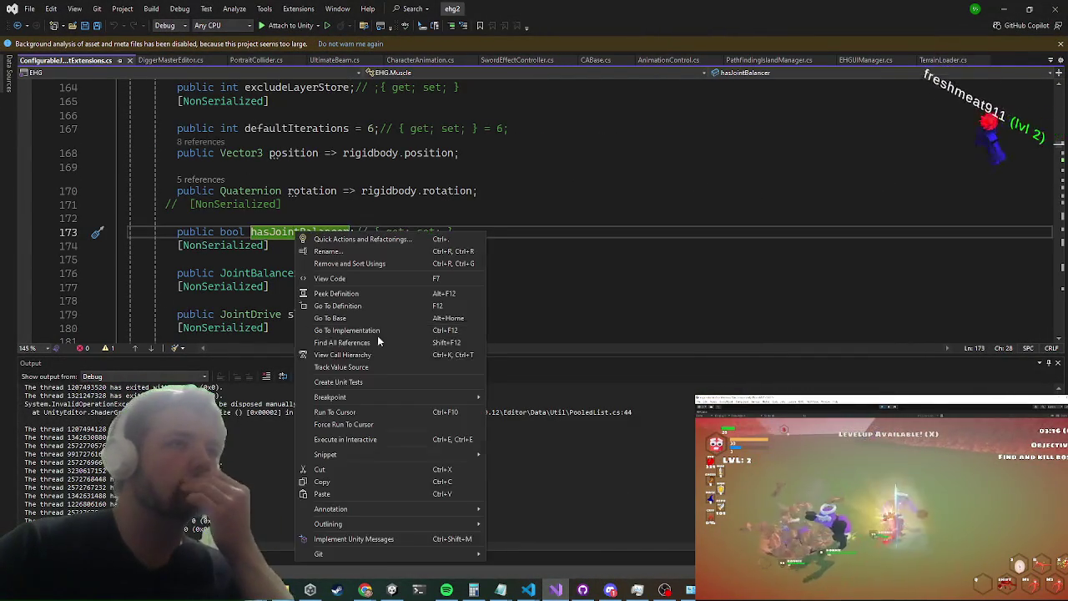
Step: Find all hasJointBalancer references, jump to the m_Setup code in RagdollBalancer.cs, then minimize Visual Studio
right_click(292, 233)
left_click(342, 341)
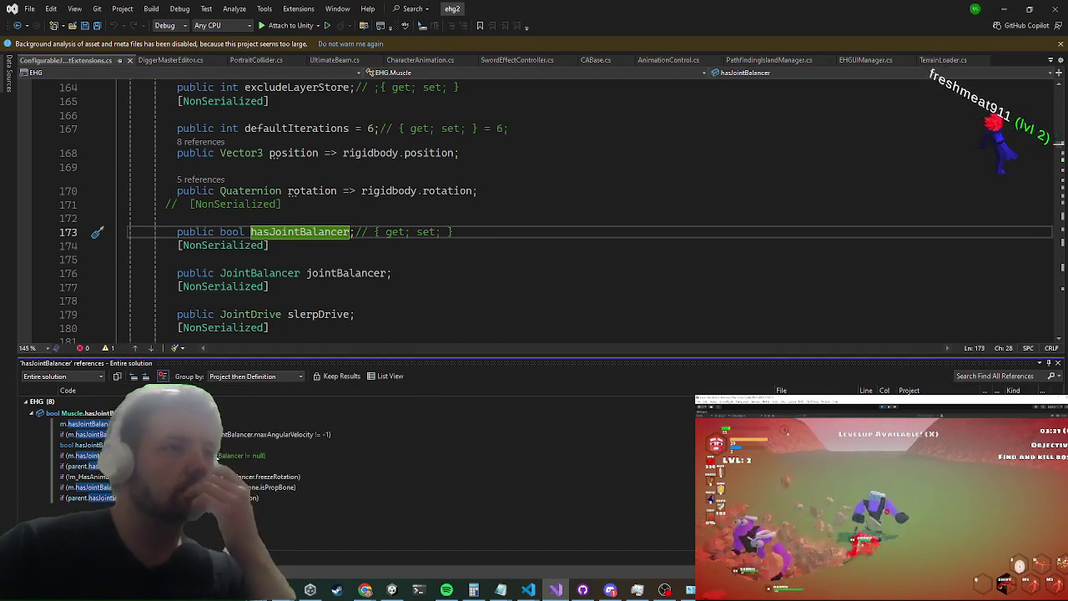
left_click(88, 434)
left_click(88, 423)
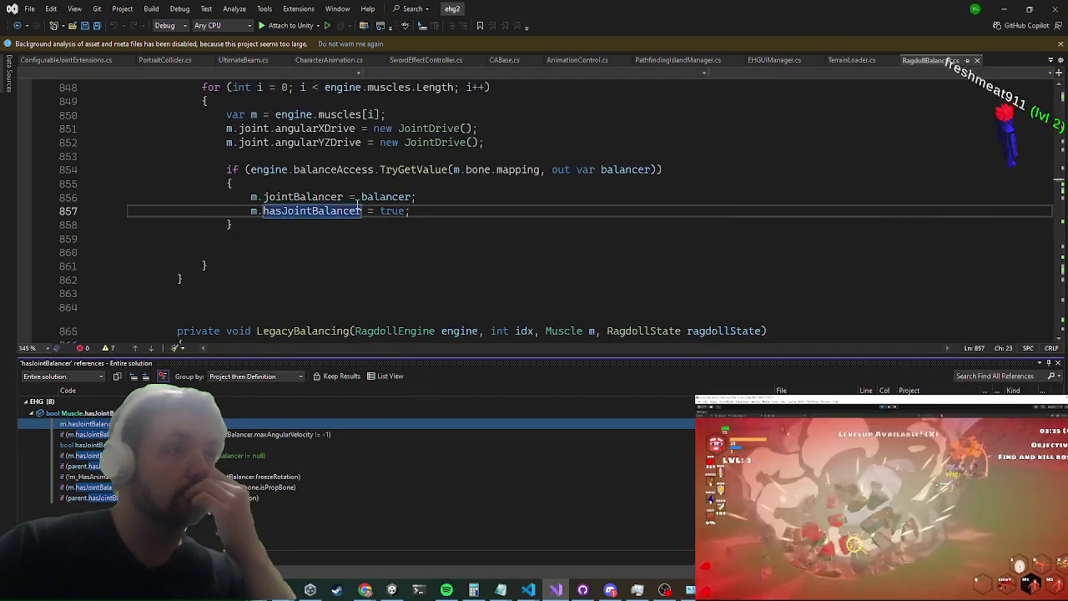
scroll(419, 162, "up", 5)
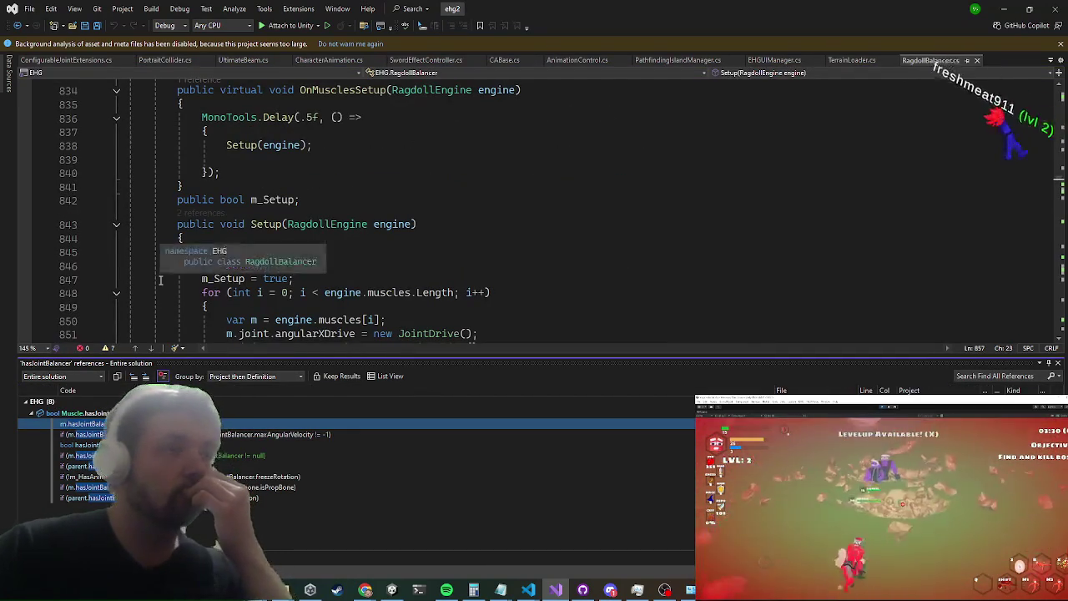
left_click(255, 201)
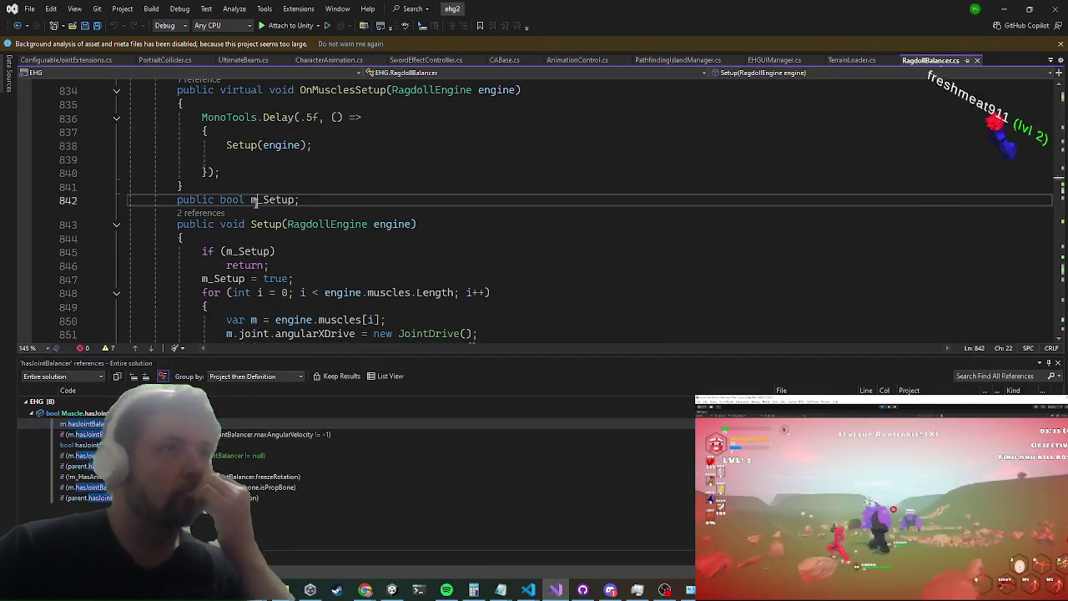
left_click(338, 201)
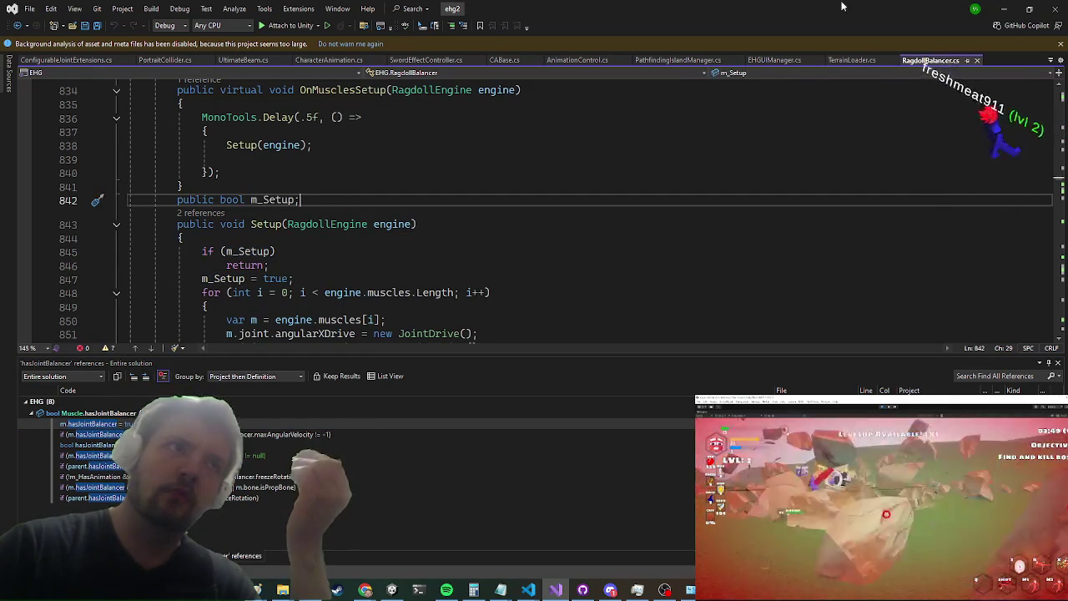
left_click(1005, 8)
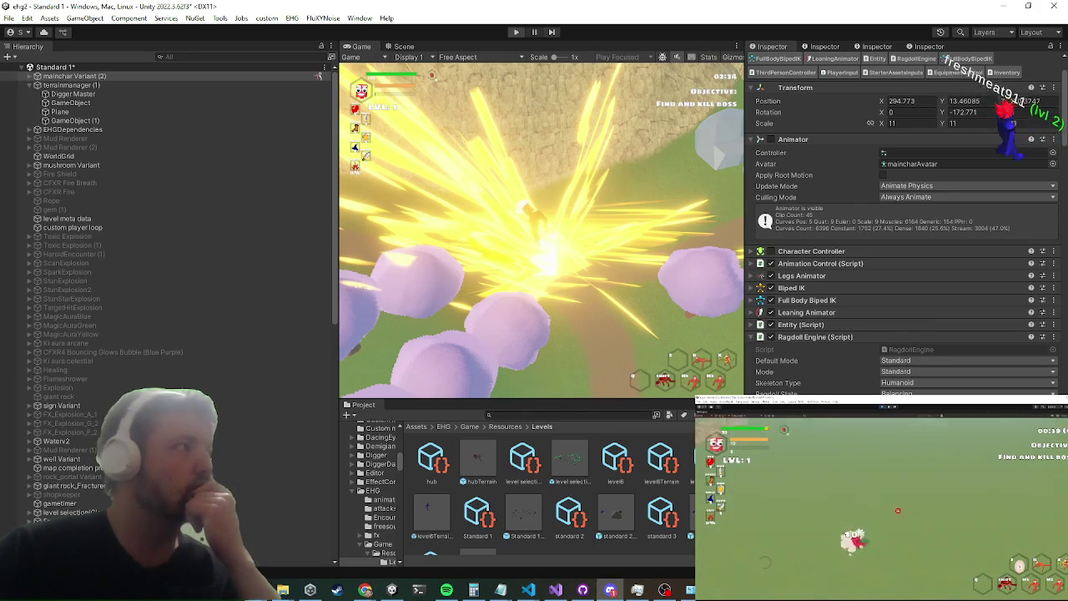
Step: Stop Play mode and browse the player's Ragdoll Engine and Entity component fields
key("ctrl+p")
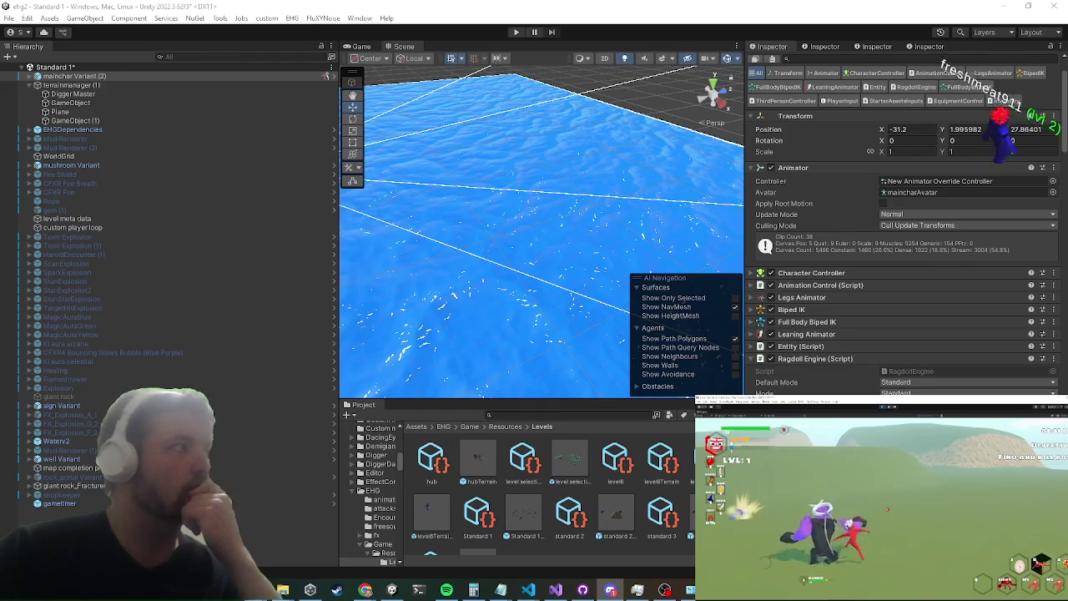
scroll(862, 239, "down", 5)
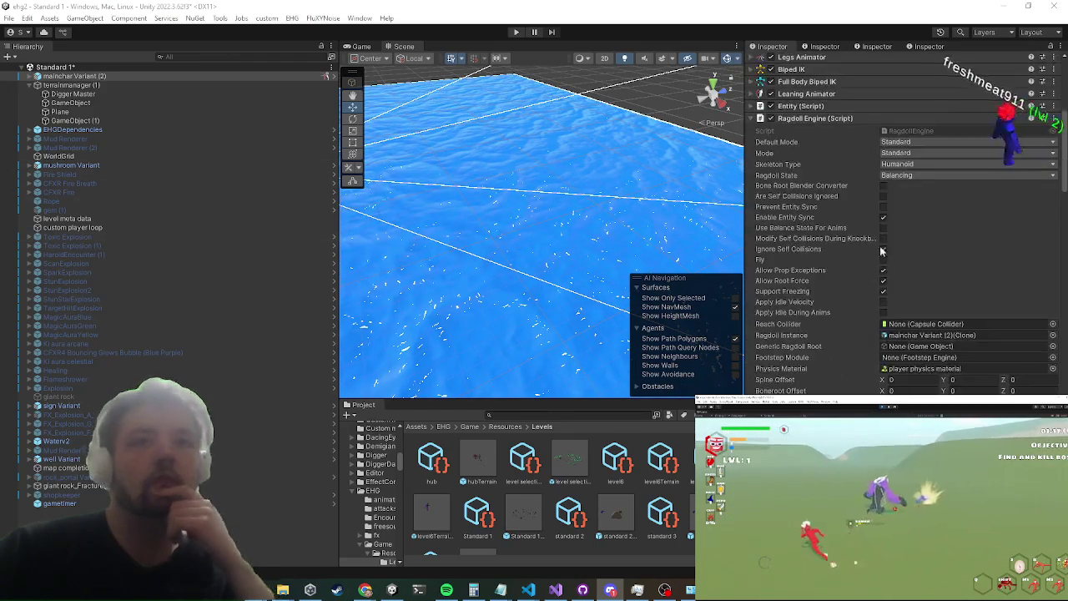
scroll(863, 238, "up", 4)
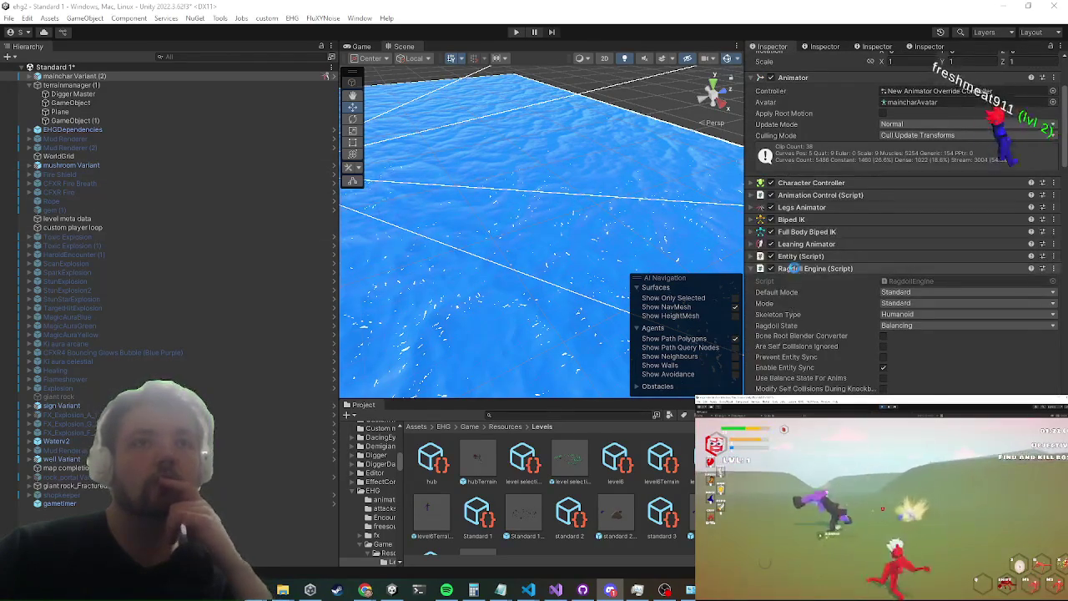
left_click(795, 270)
left_click(797, 255)
scroll(797, 259, "down", 4)
scroll(799, 250, "down", 1)
scroll(800, 243, "up", 9)
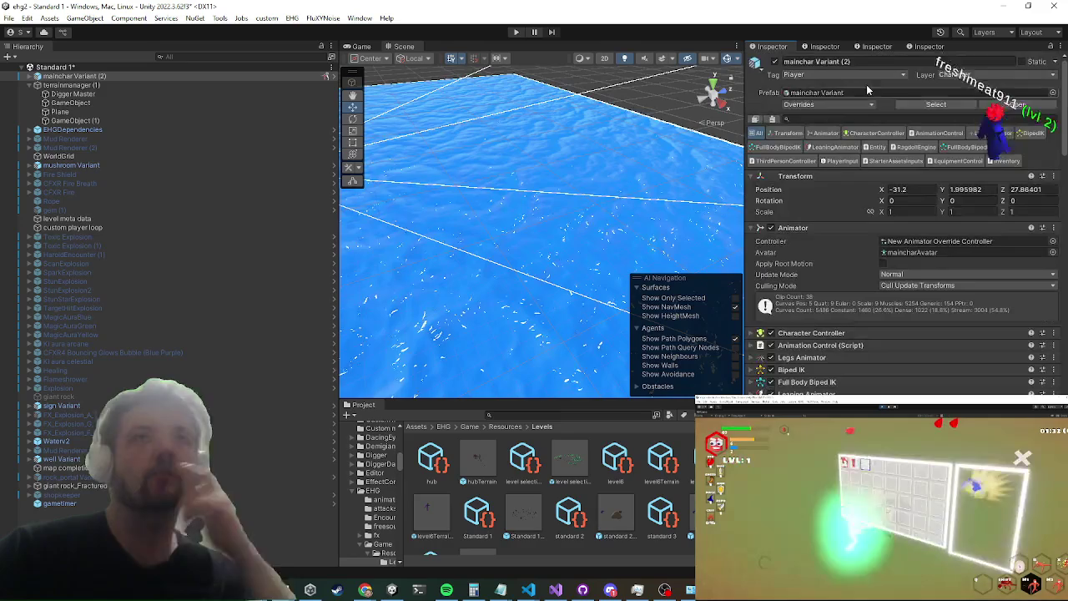
Step: Filter the Inspector components for 'setup', expand Ragdoll Engine's fields, then switch back to Visual Studio
left_click(827, 119)
type("setup")
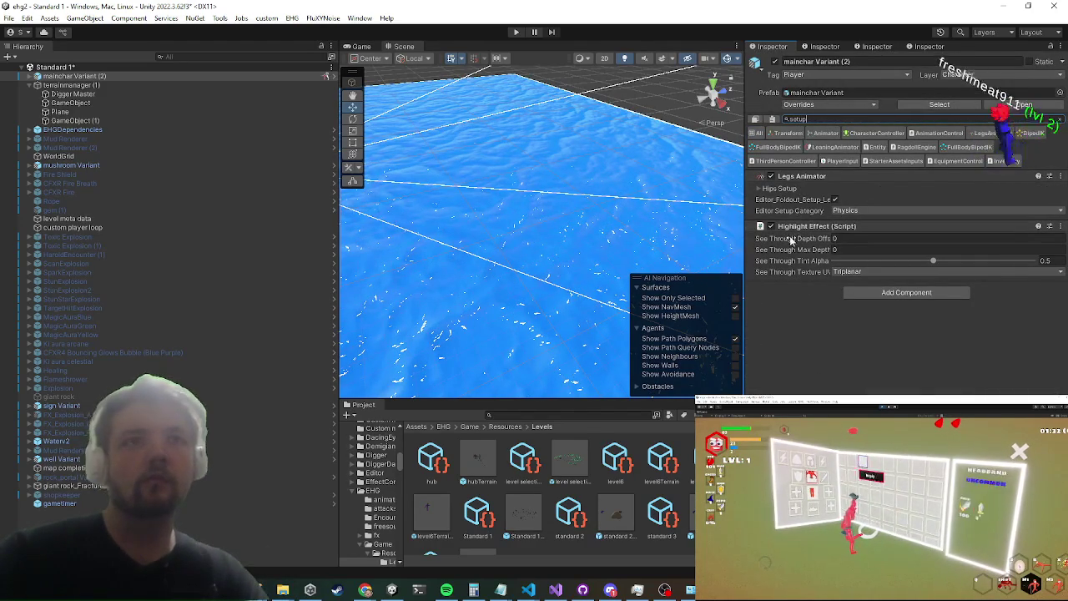
left_click(554, 590)
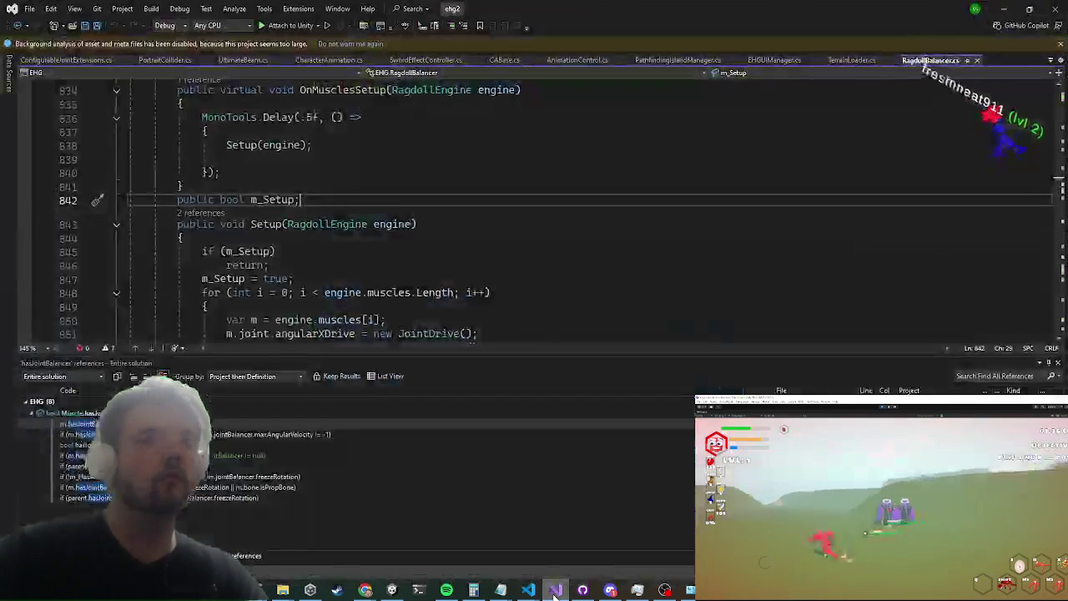
key("alt+Tab")
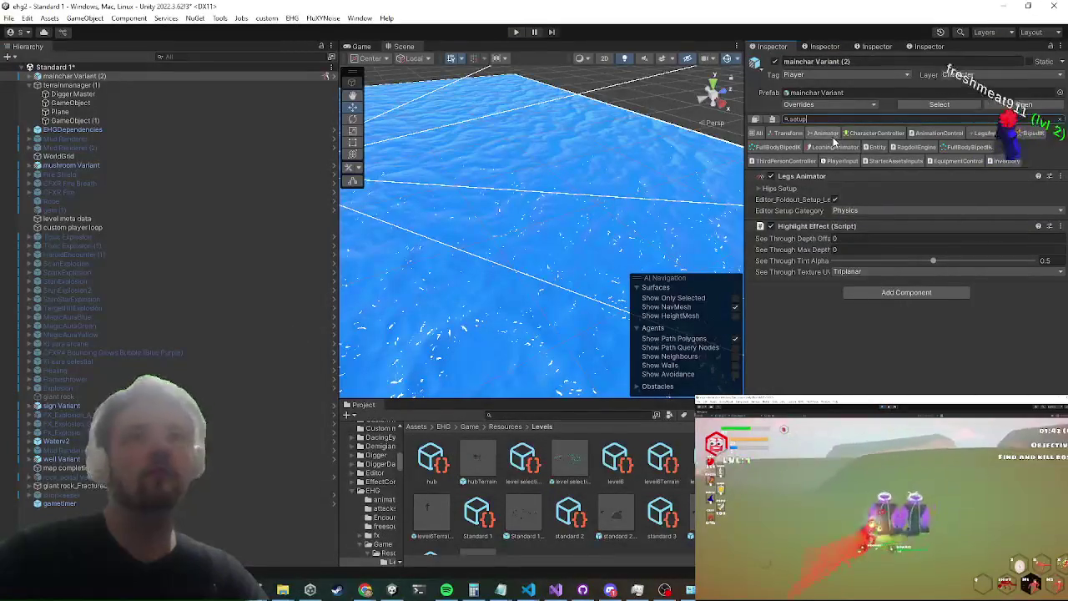
type("m_")
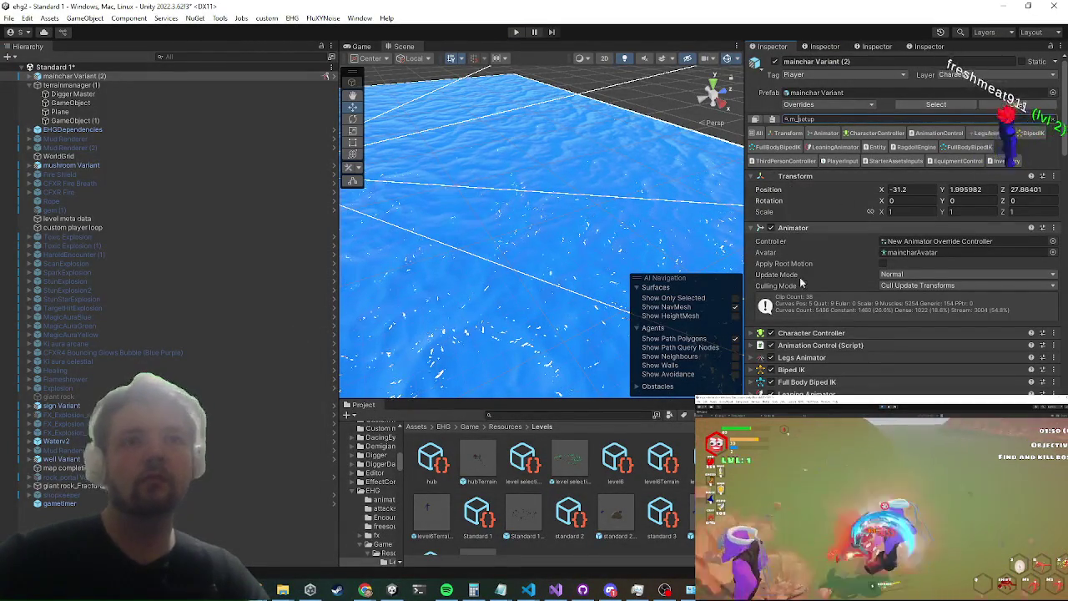
scroll(815, 378, "down", 2)
scroll(814, 377, "down", 10)
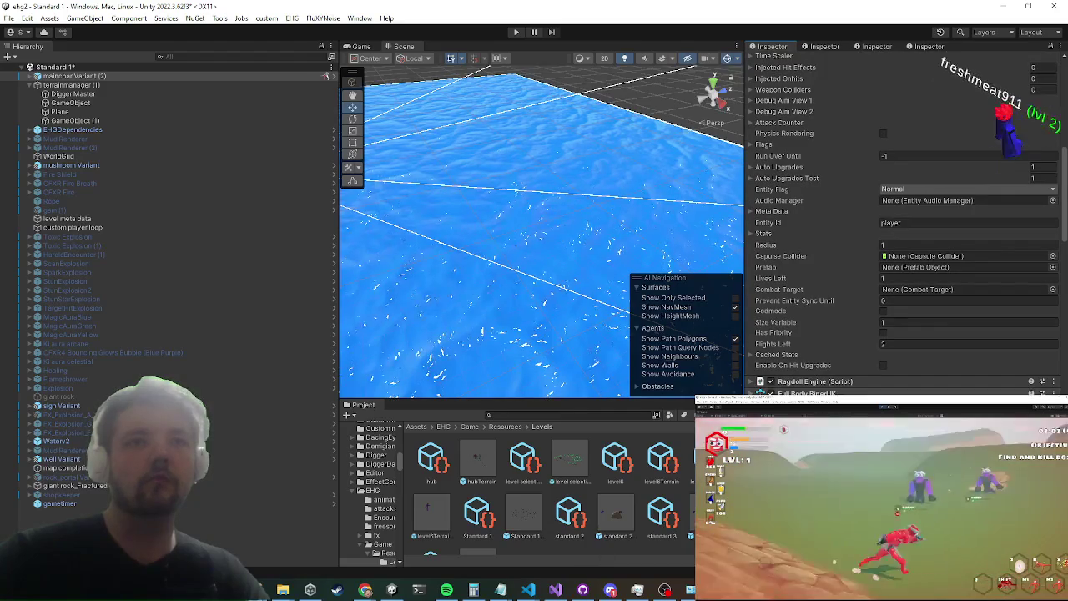
left_click(813, 381)
scroll(822, 351, "down", 5)
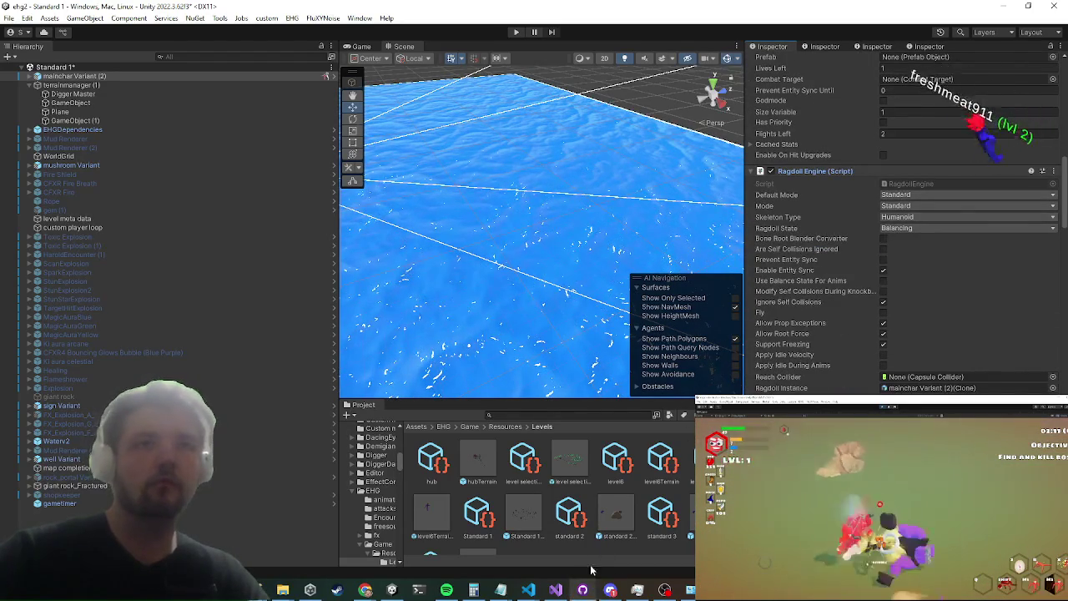
left_click(556, 590)
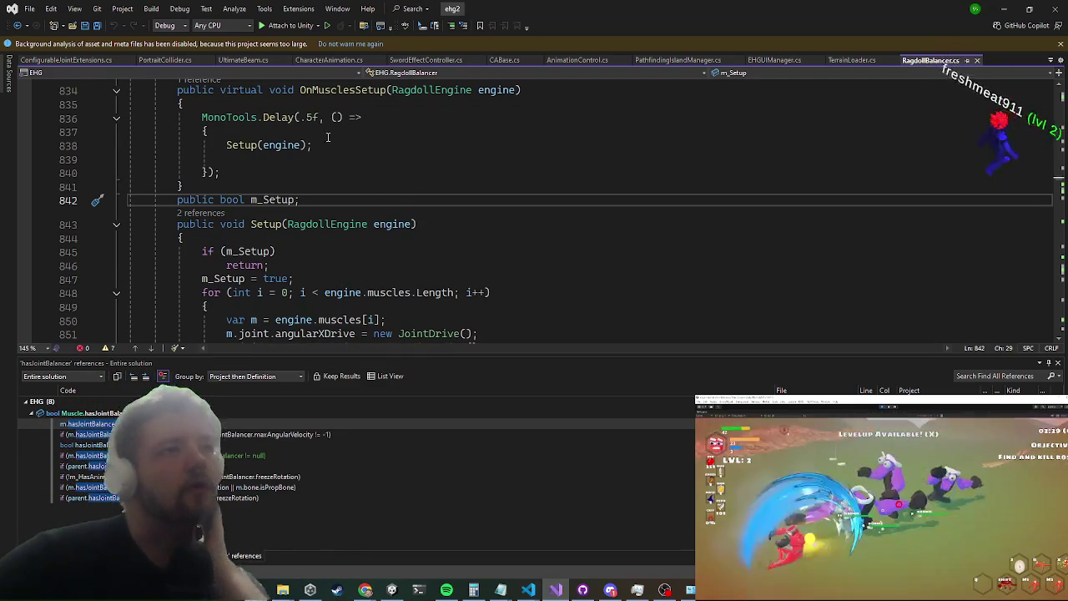
Step: Follow references of Setup and OnMusclesSetup to the balancer.OnMusclesSetup(this) call in RagdollEngine.cs
scroll(326, 315, "down", 2)
right_click(268, 143)
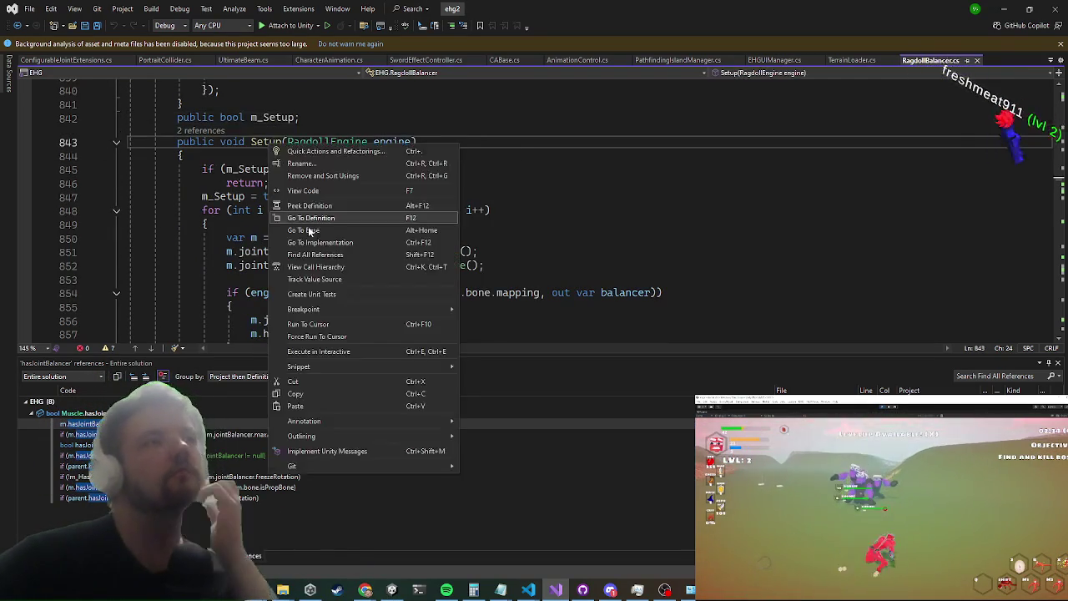
left_click(351, 266)
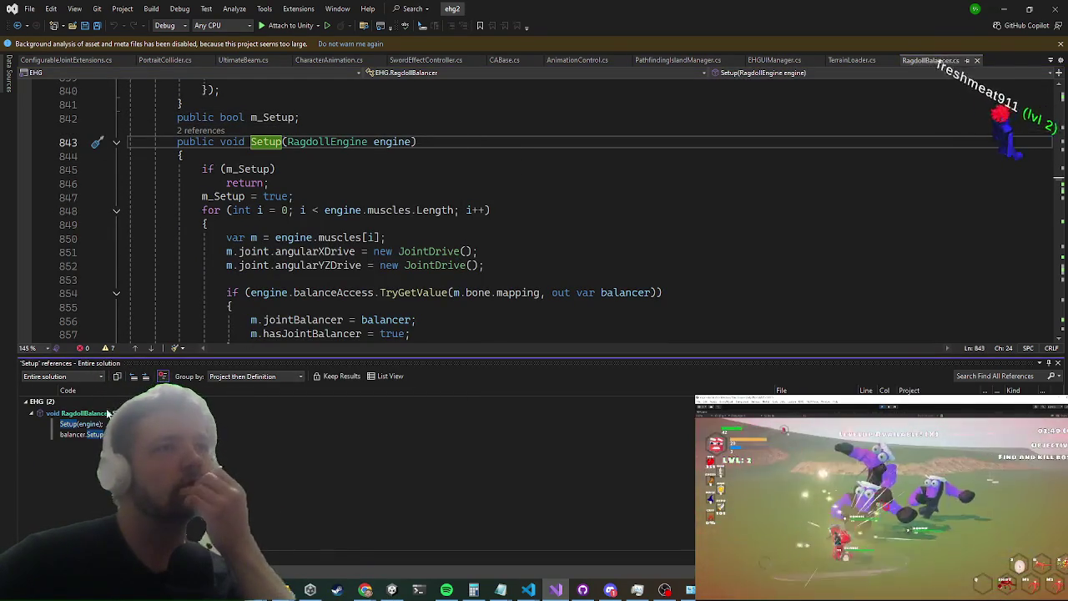
left_click(87, 425)
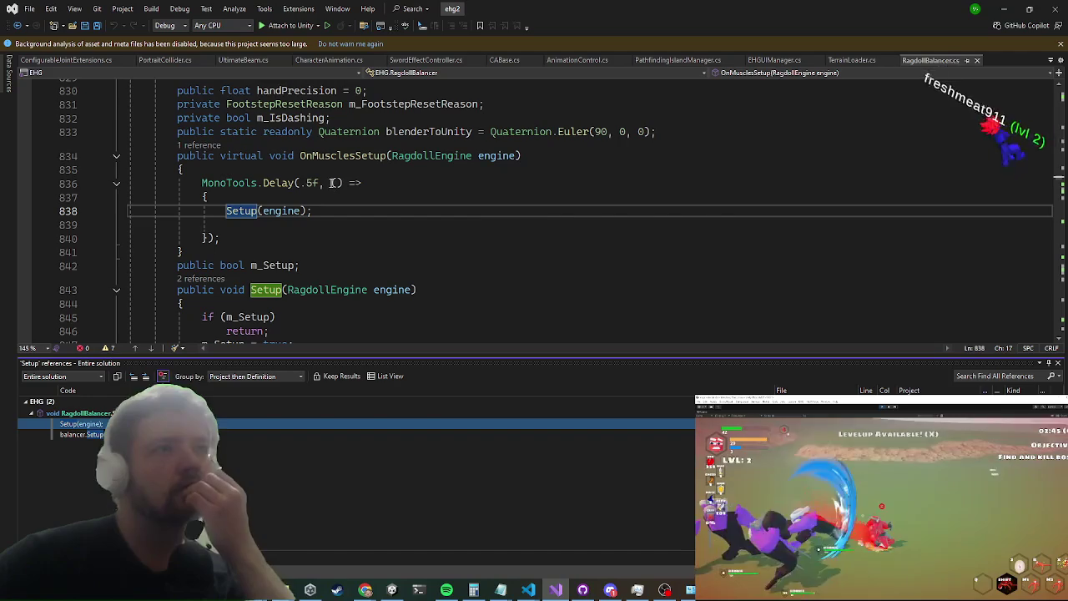
scroll(326, 182, "down", 1)
scroll(308, 181, "up", 2)
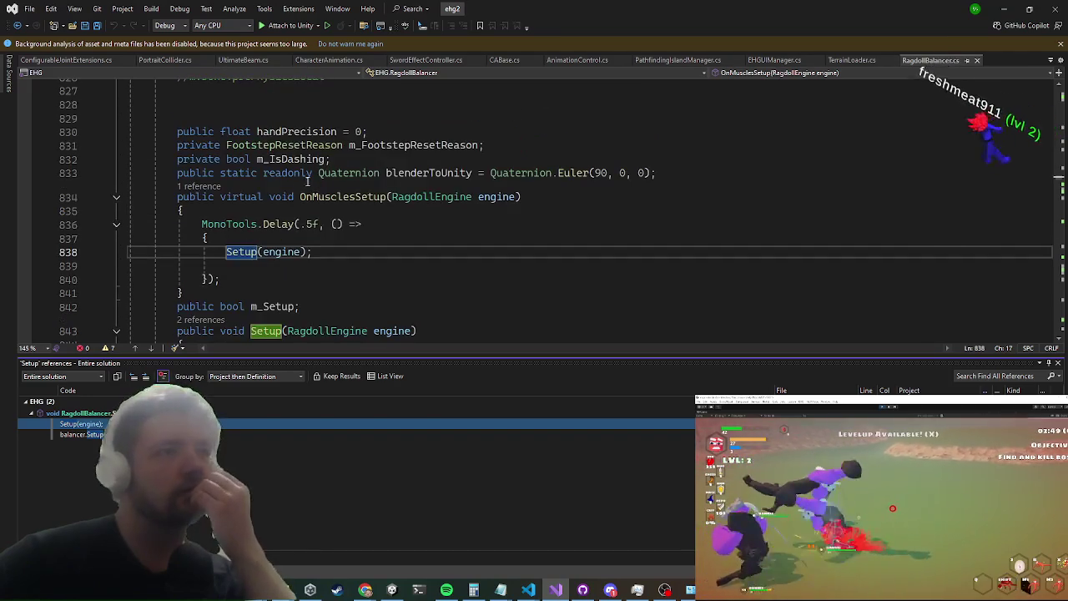
right_click(326, 198)
left_click(375, 316)
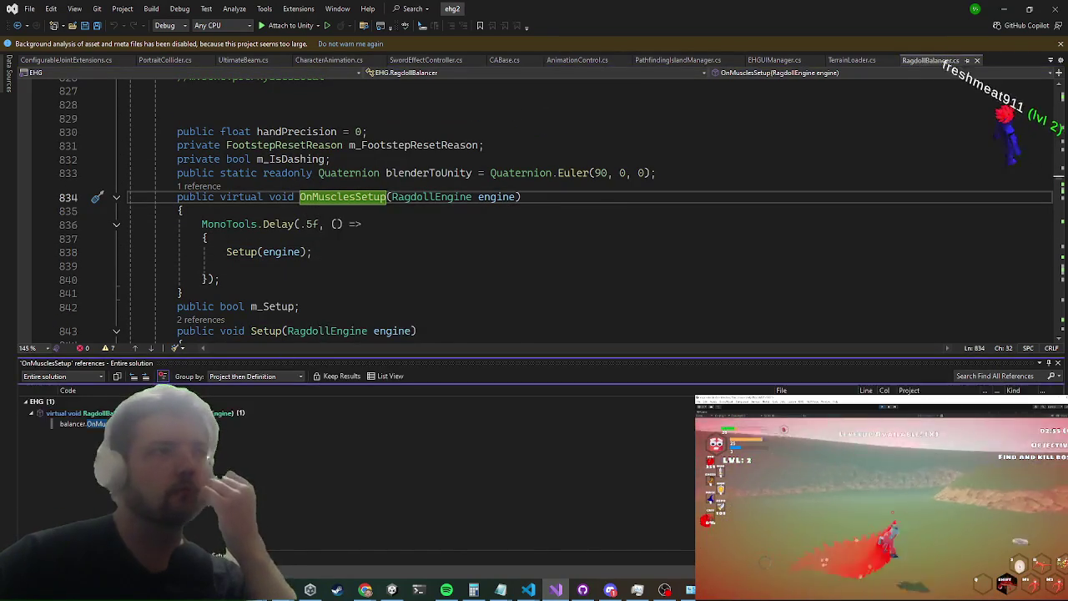
left_click(101, 425)
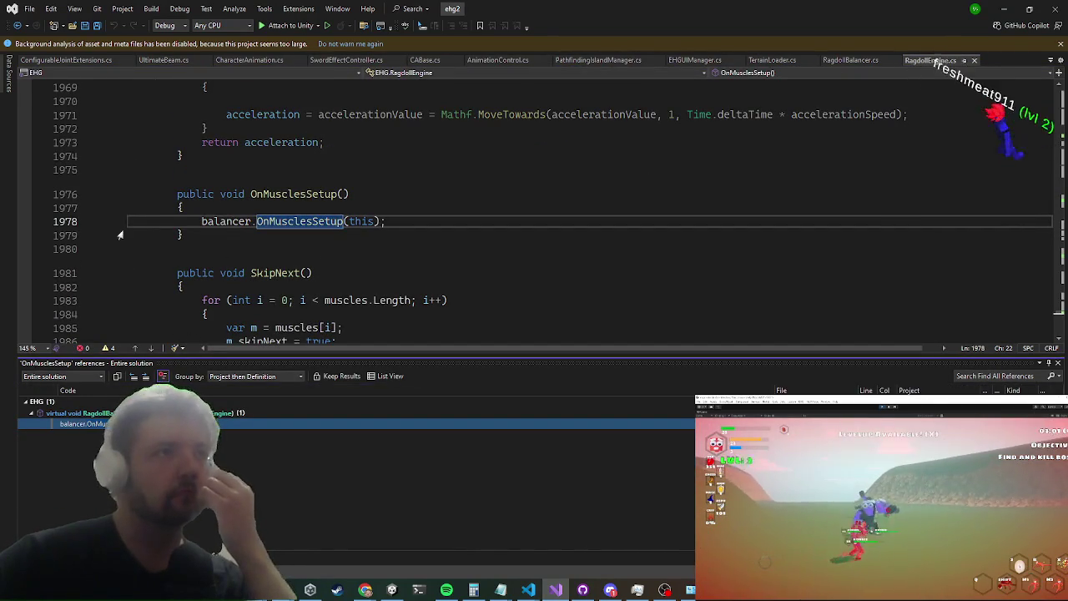
Step: Set a breakpoint on line 1978, attach the debugger to Unity, and minimize Visual Studio
left_click(24, 222)
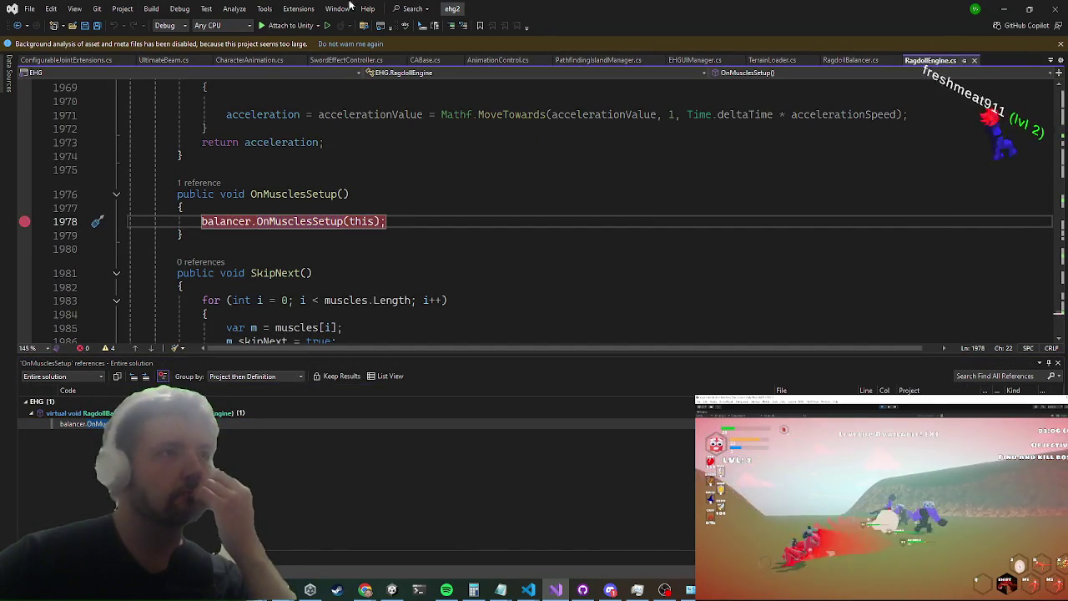
left_click(292, 25)
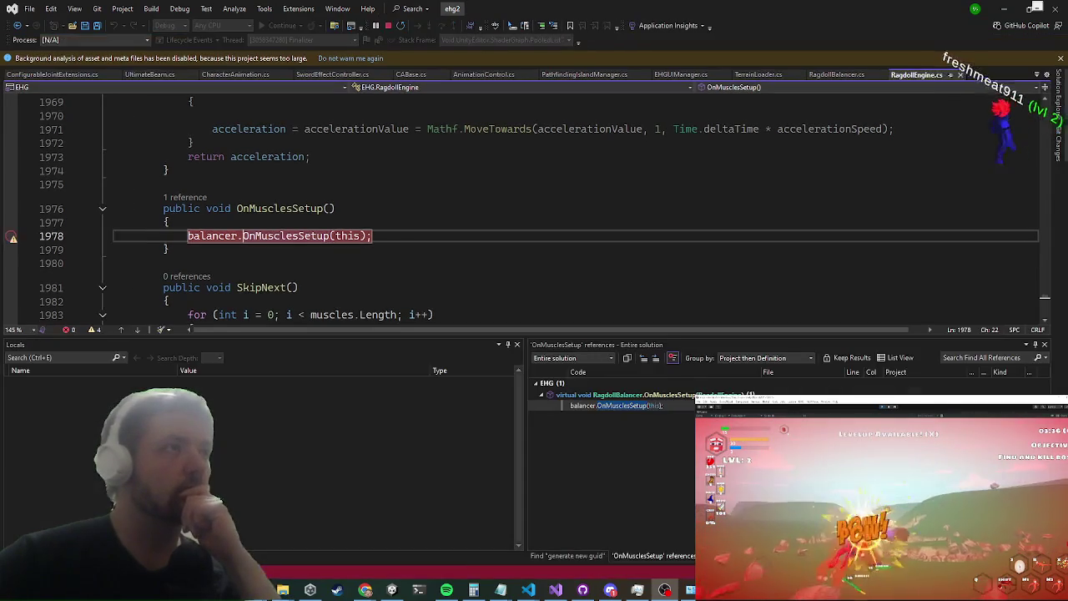
left_click(1005, 8)
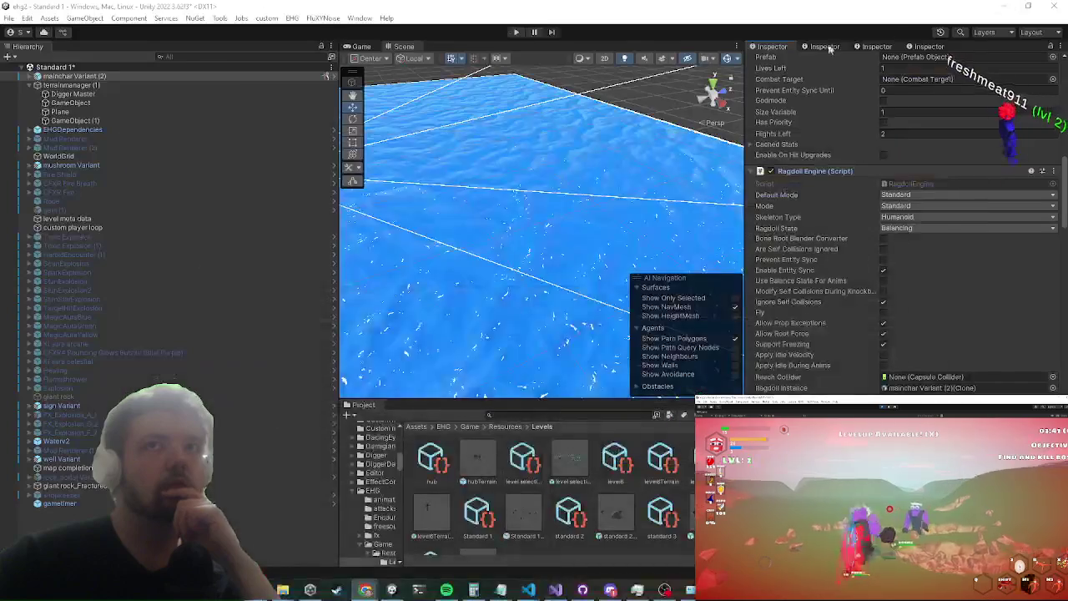
Step: Enter Play mode and walk the Call Stack frames back up to the OnMusclesSetup frame
left_click(515, 33)
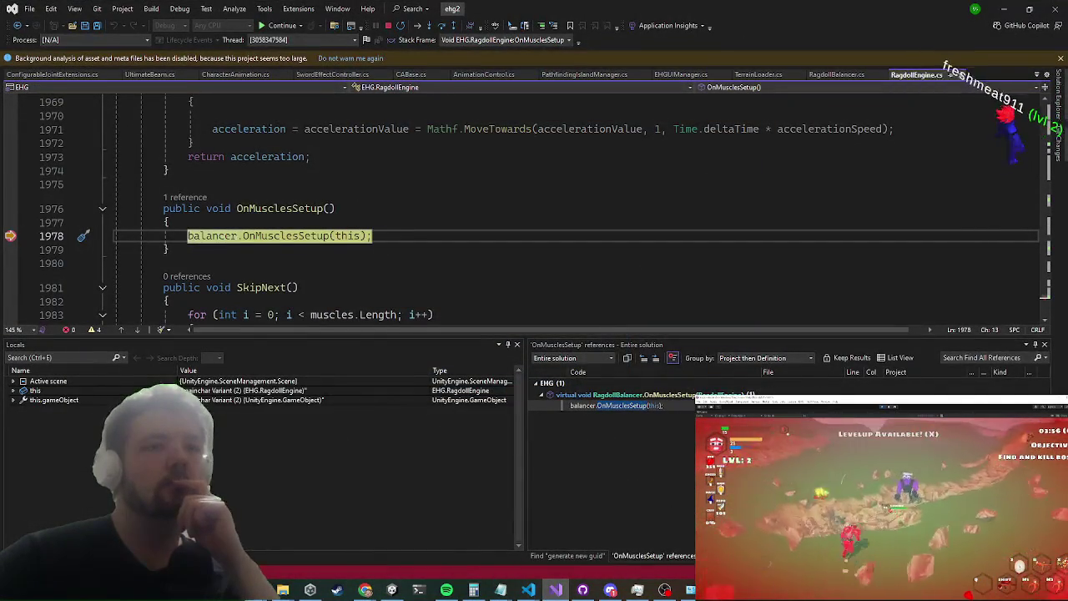
left_click(650, 392)
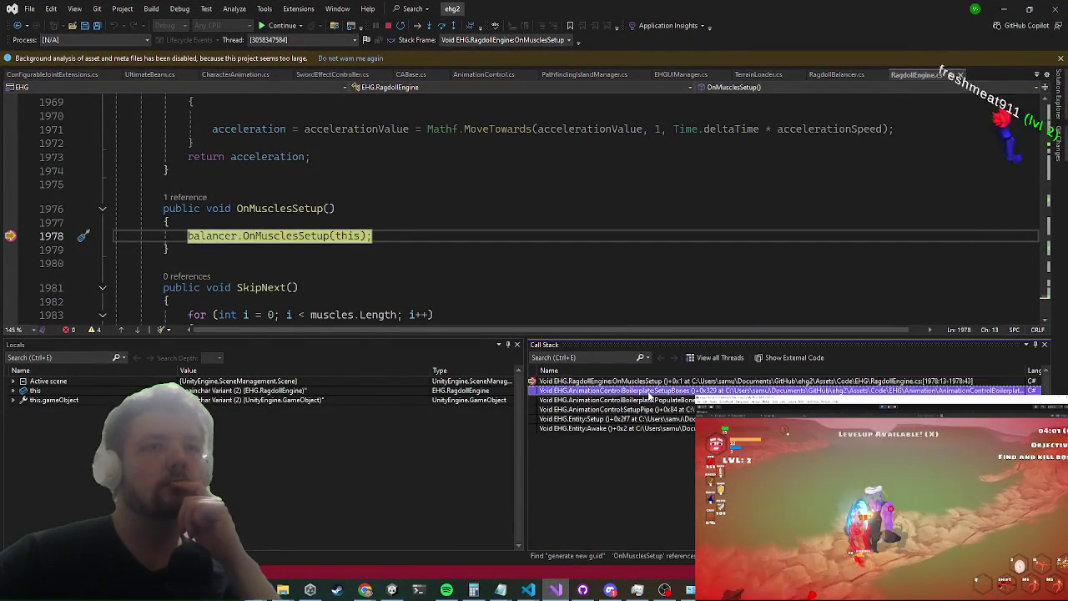
double_click(649, 391)
double_click(632, 409)
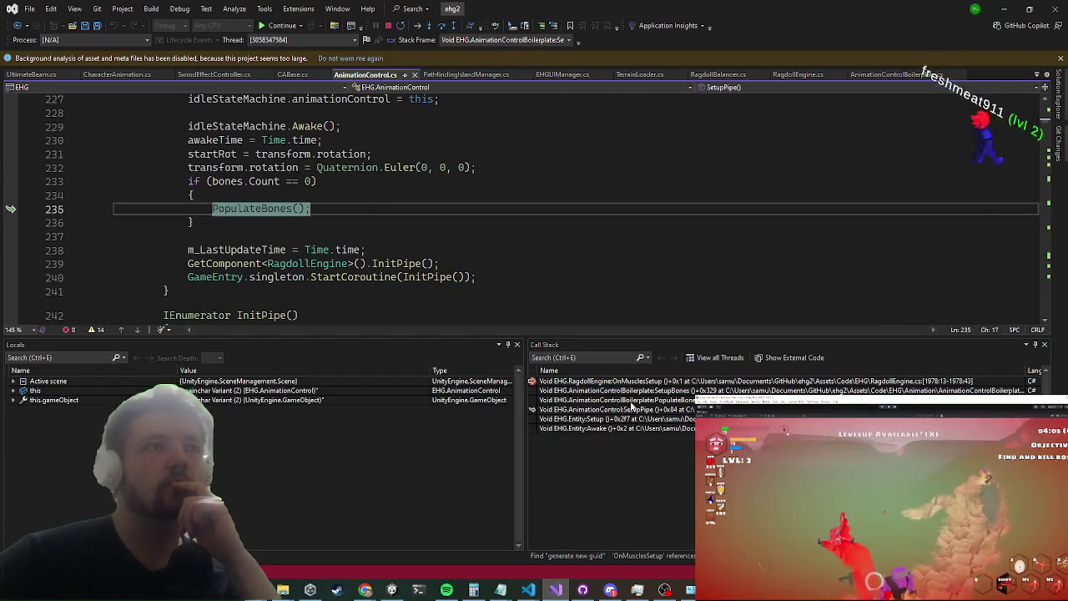
double_click(634, 400)
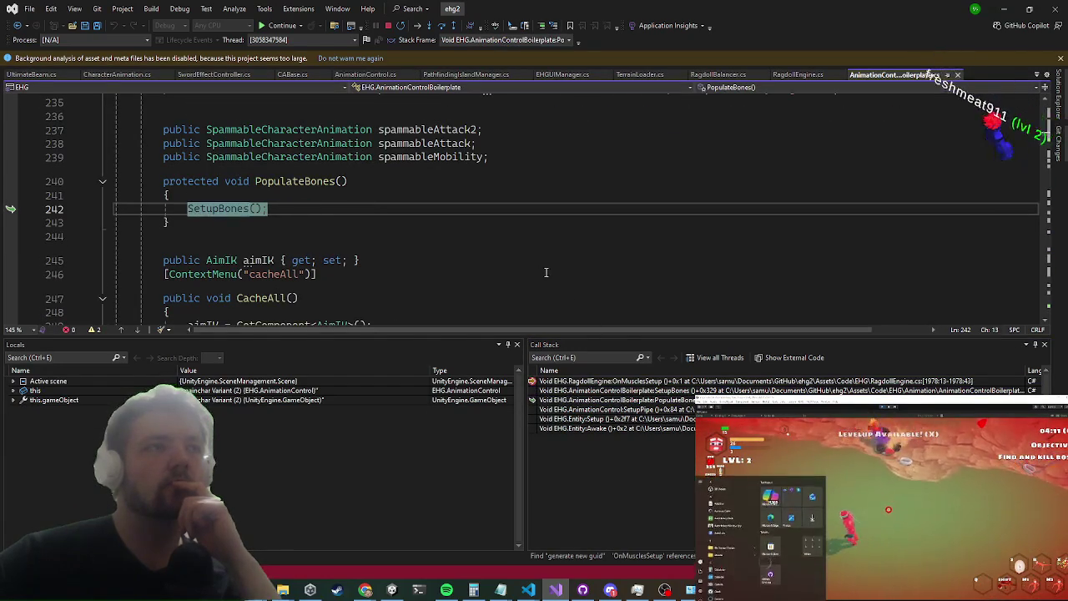
left_click(643, 391)
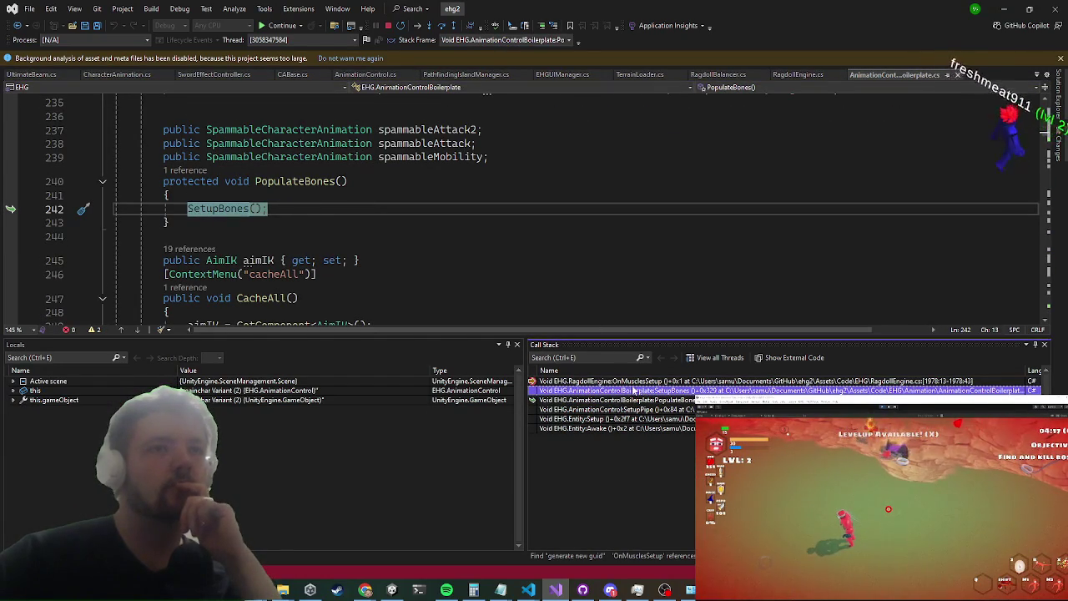
double_click(638, 391)
double_click(626, 382)
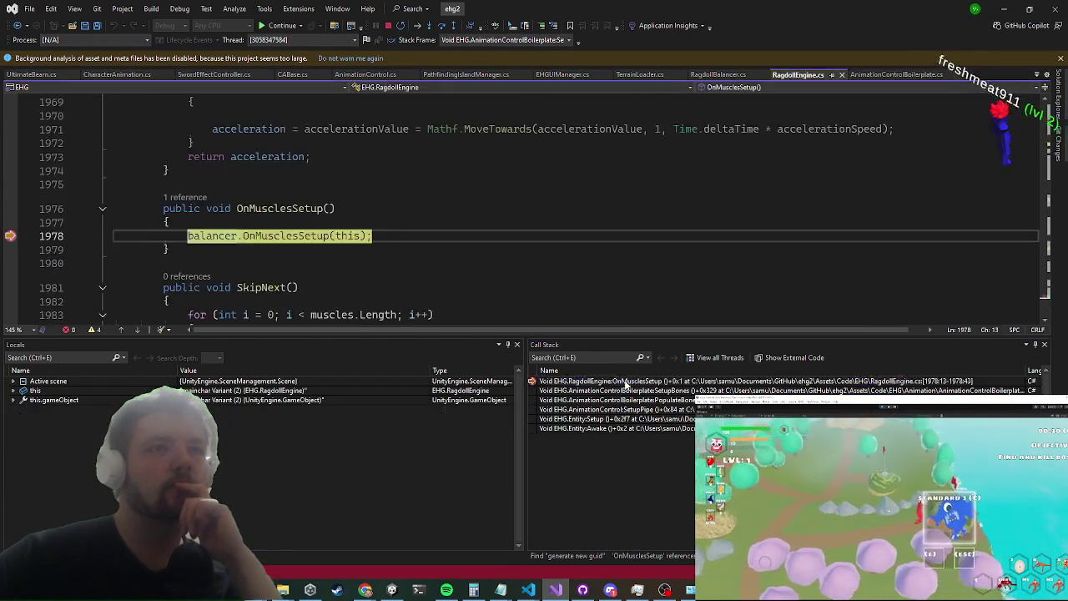
Step: Go to OnMusclesSetup's definition, breakpoint its Setup(engine) call, resume, then jump to Setup's definition
left_click(285, 235)
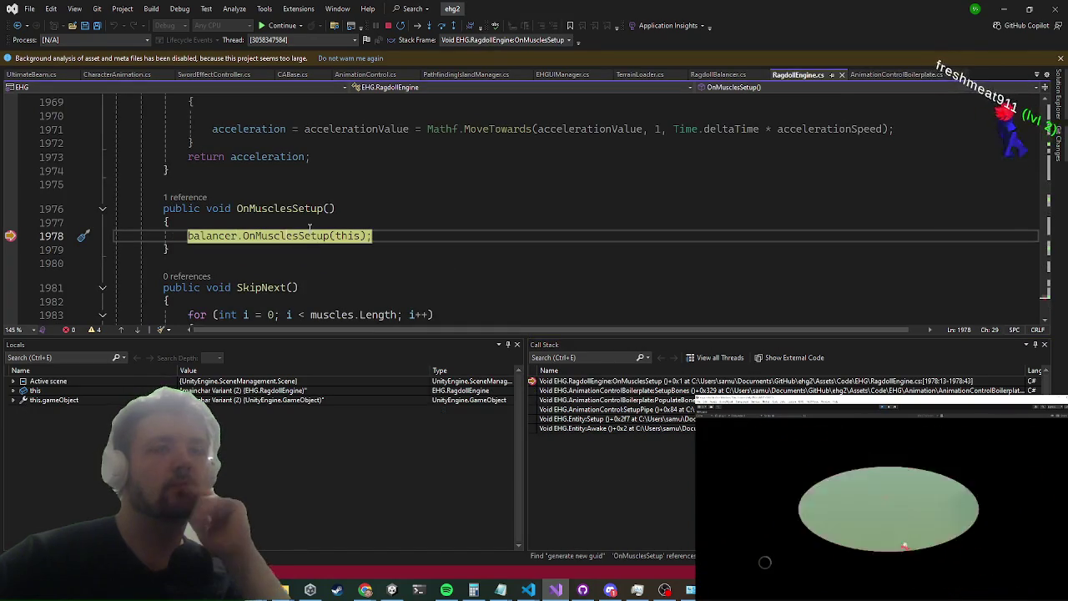
key("F12")
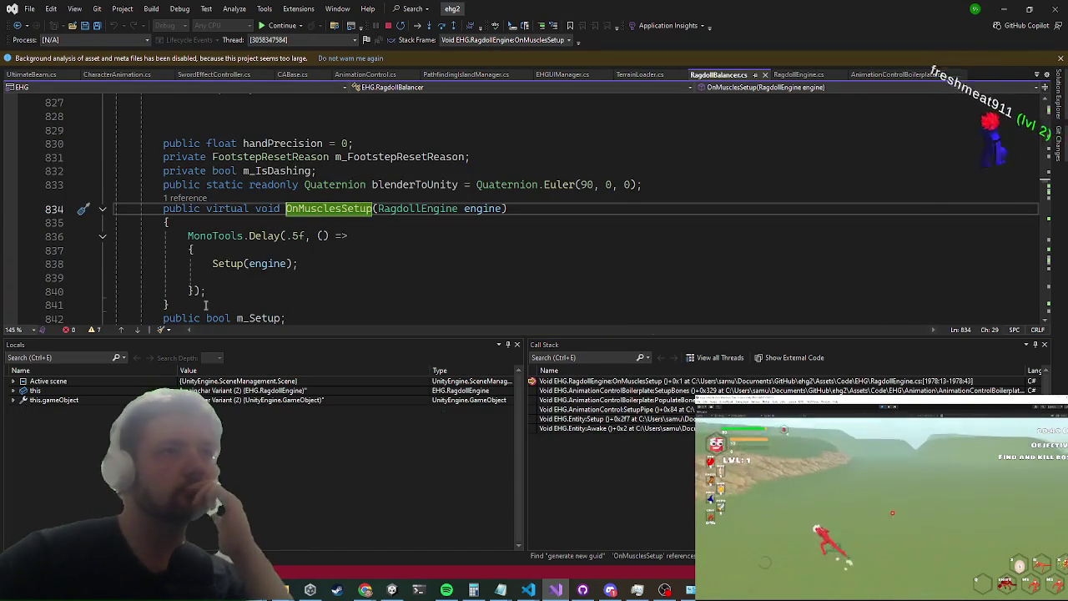
left_click(11, 264)
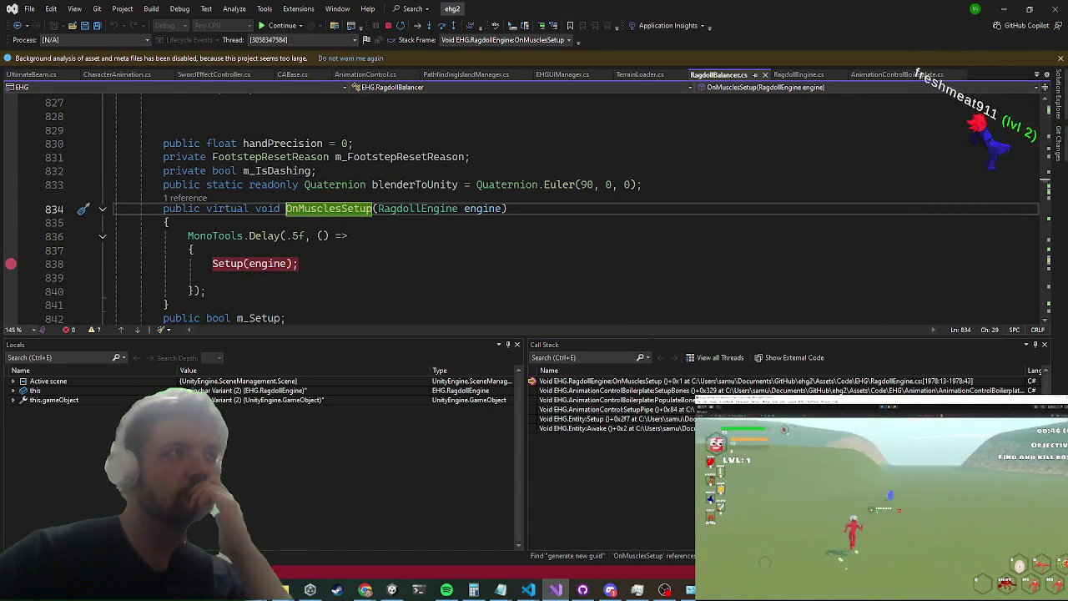
left_click(290, 27)
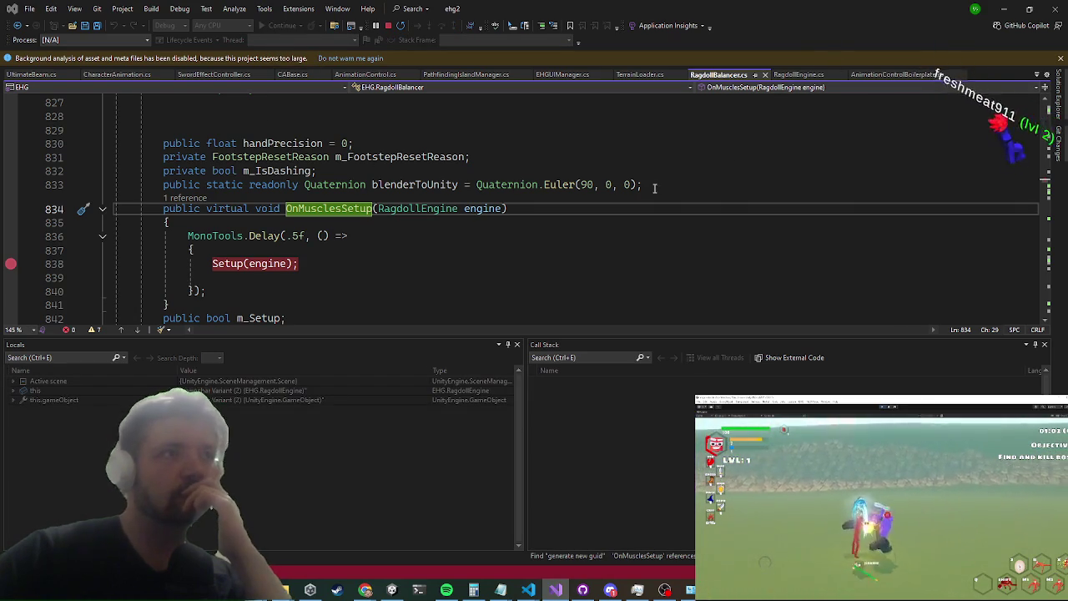
left_click(1004, 8)
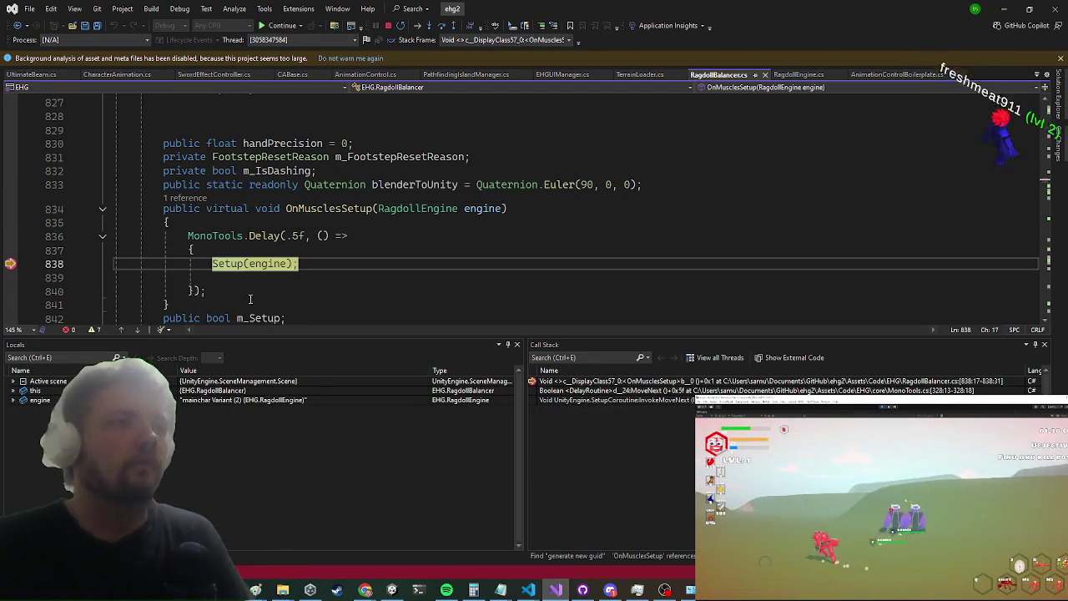
key("Right")
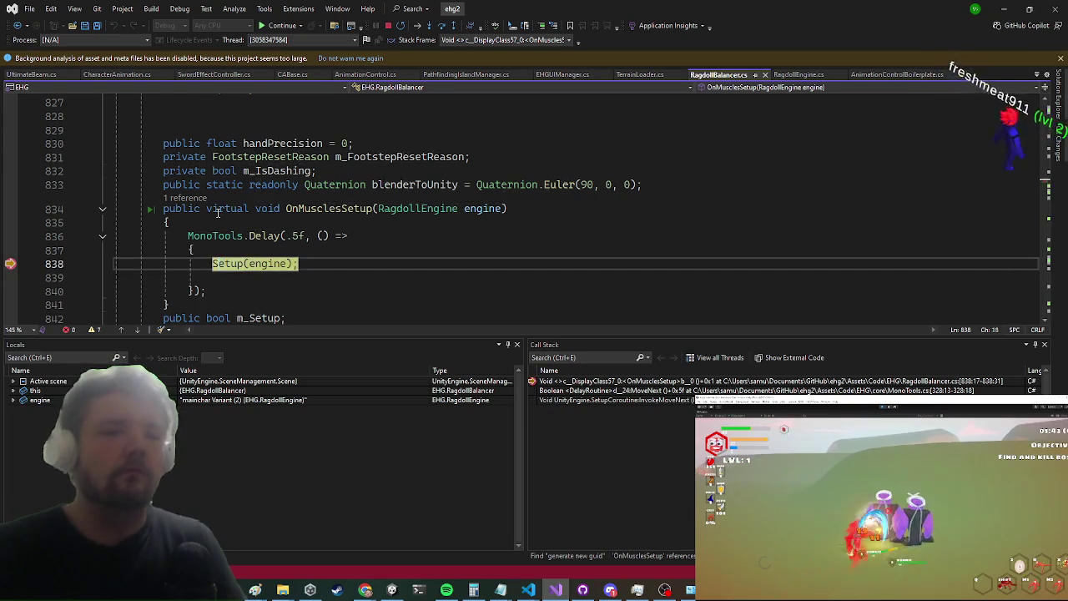
key("F12")
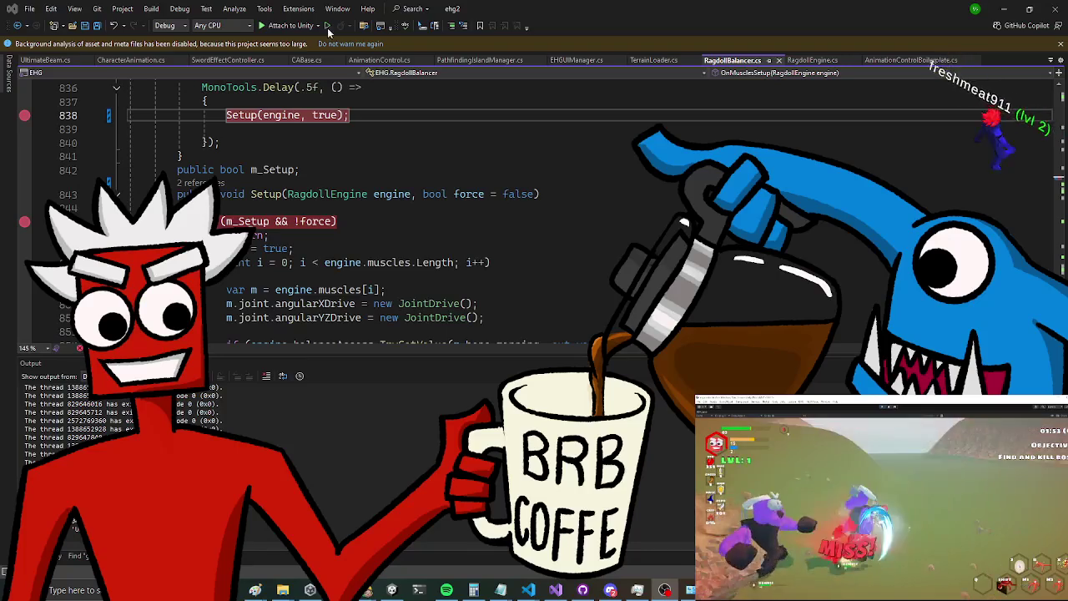
Step: Minimize Visual Studio to get back to the Unity editor's Standard 1 scene
left_click(1002, 7)
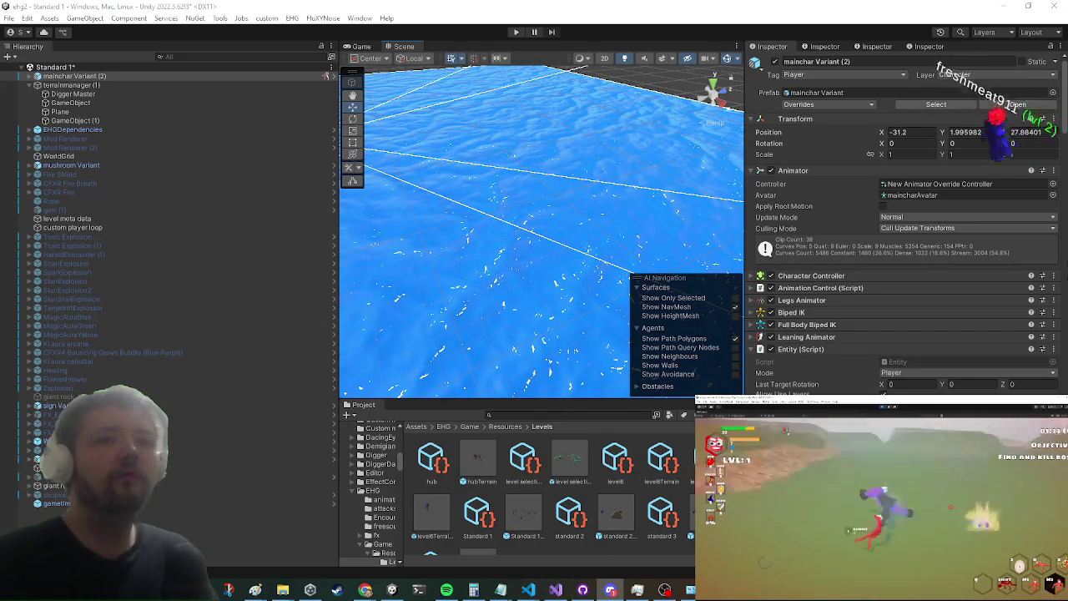
Step: Glance at the ragdoll balancer code, then play-test Standard 1 in Unity and stop play mode
left_click(556, 590)
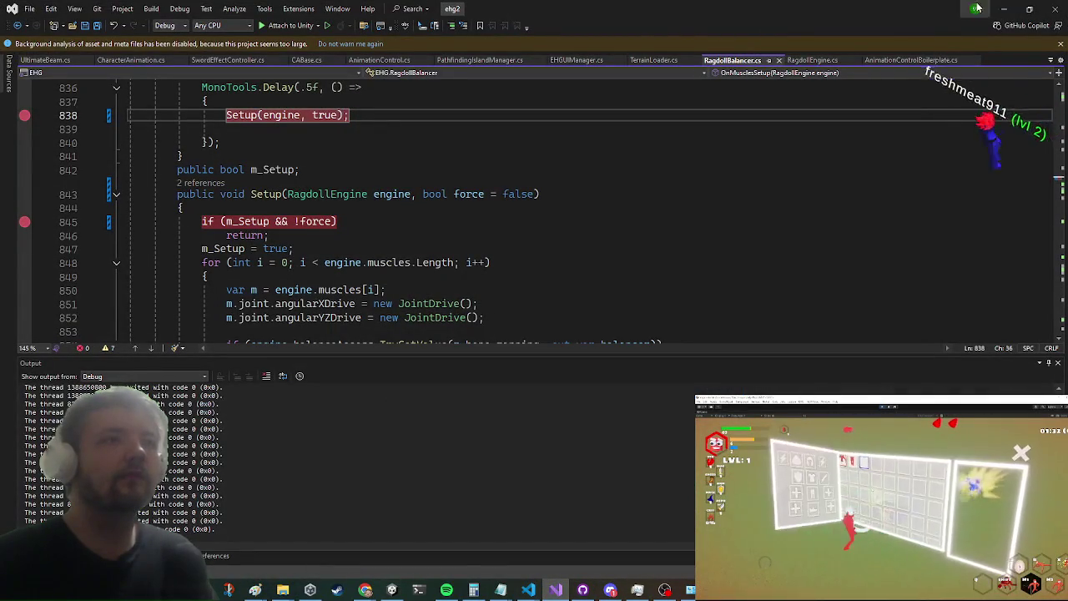
left_click(1001, 8)
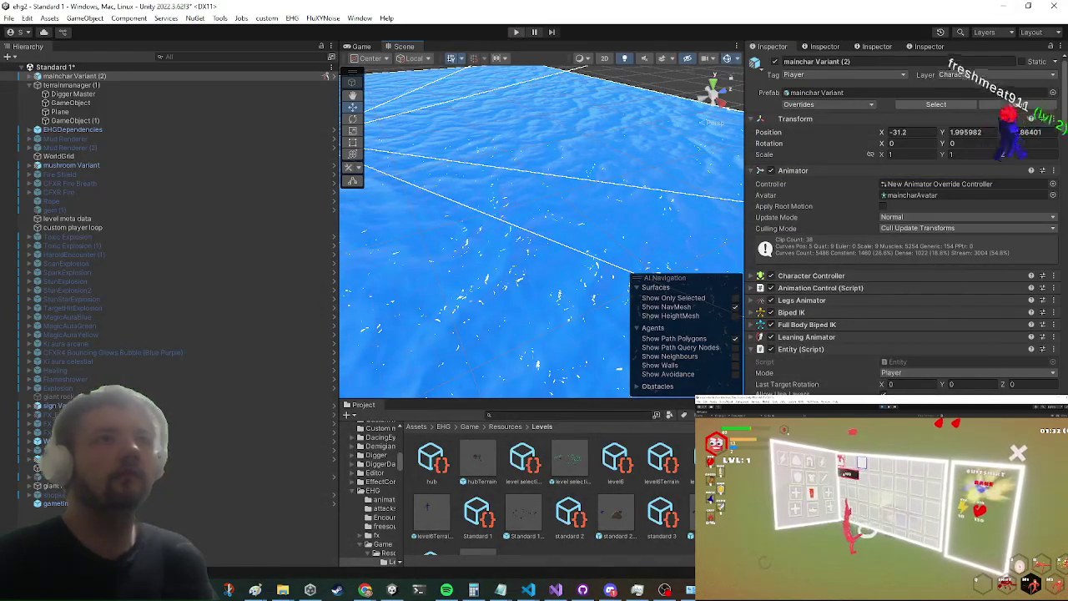
left_click(862, 461)
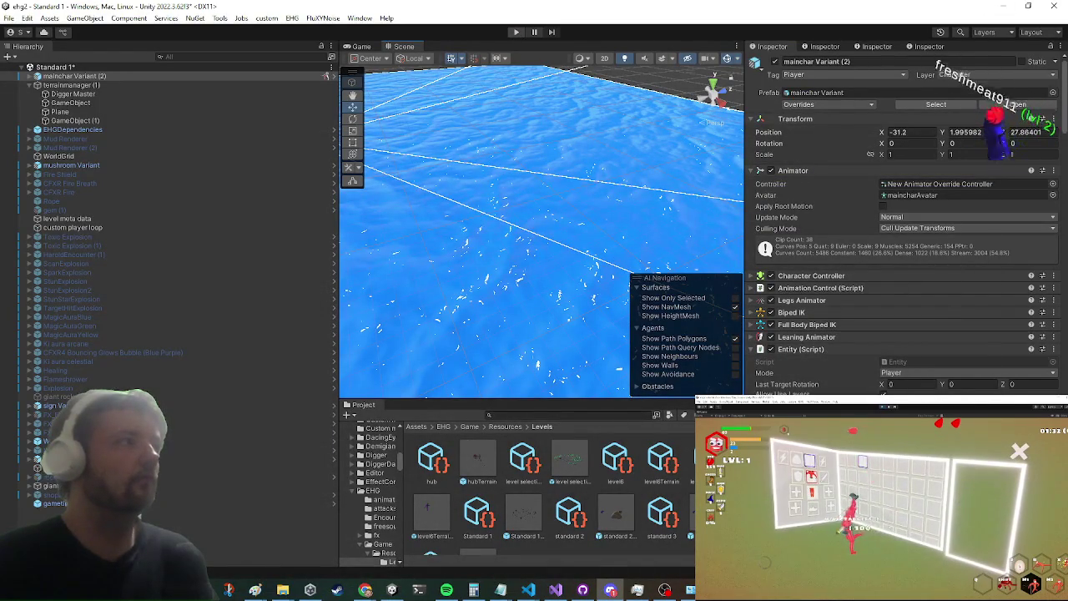
key("Escape")
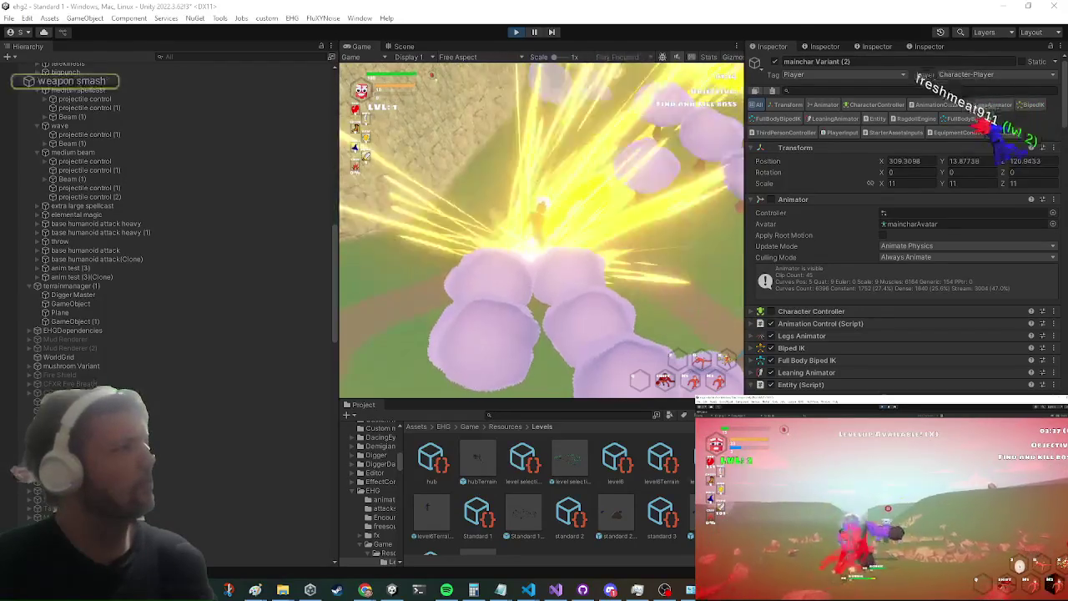
scroll(17, 167, "up", 3)
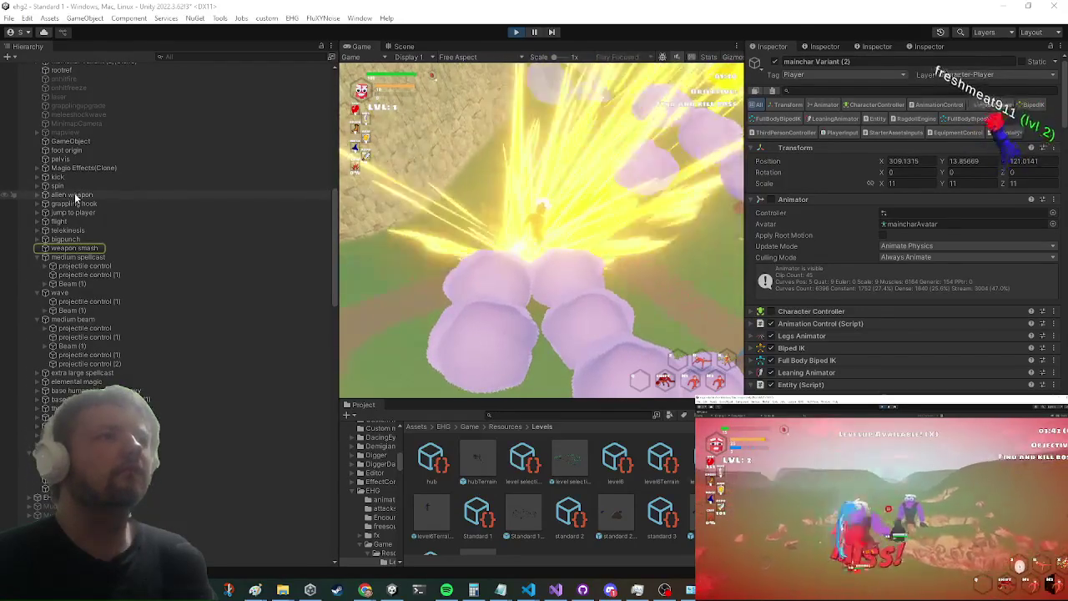
left_click(516, 32)
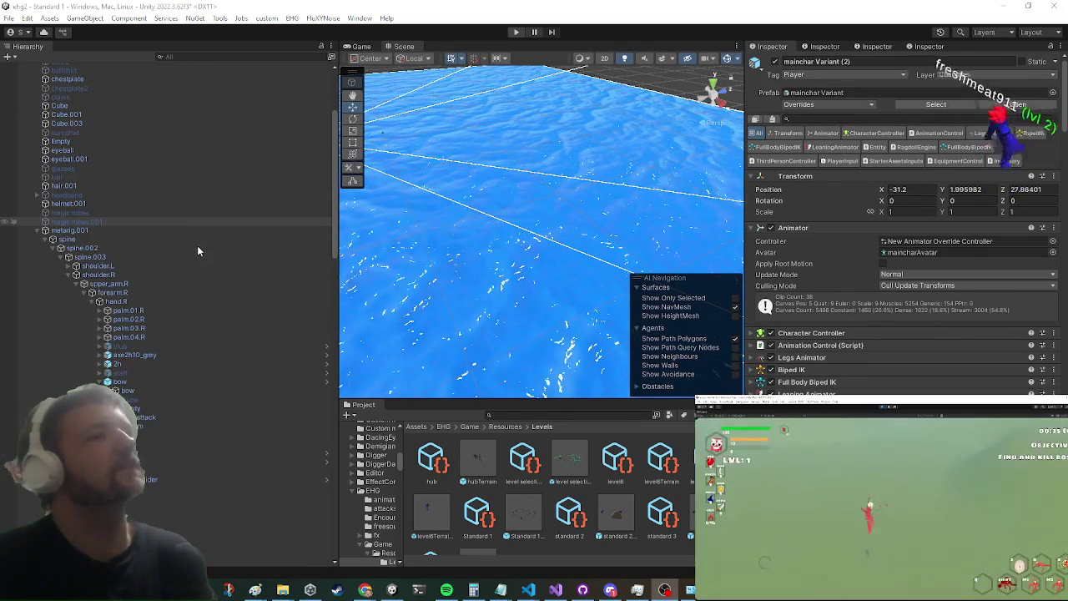
Step: Collapse metarig.001, search 'standard 2' in the Project panel, and clear the Hierarchy search
scroll(198, 246, "up", 4)
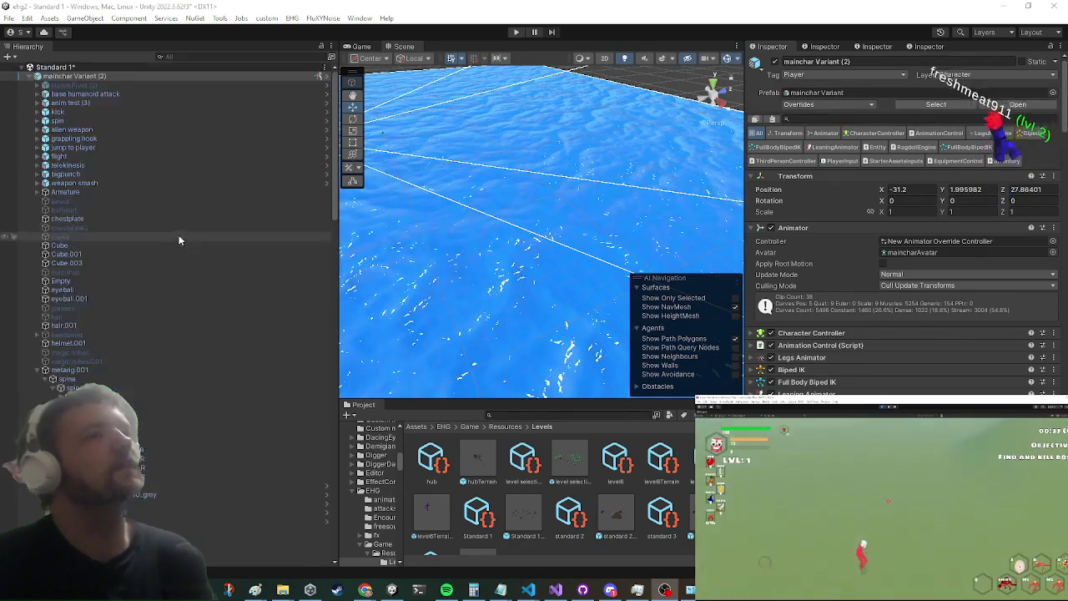
left_click(40, 371)
left_click(197, 57)
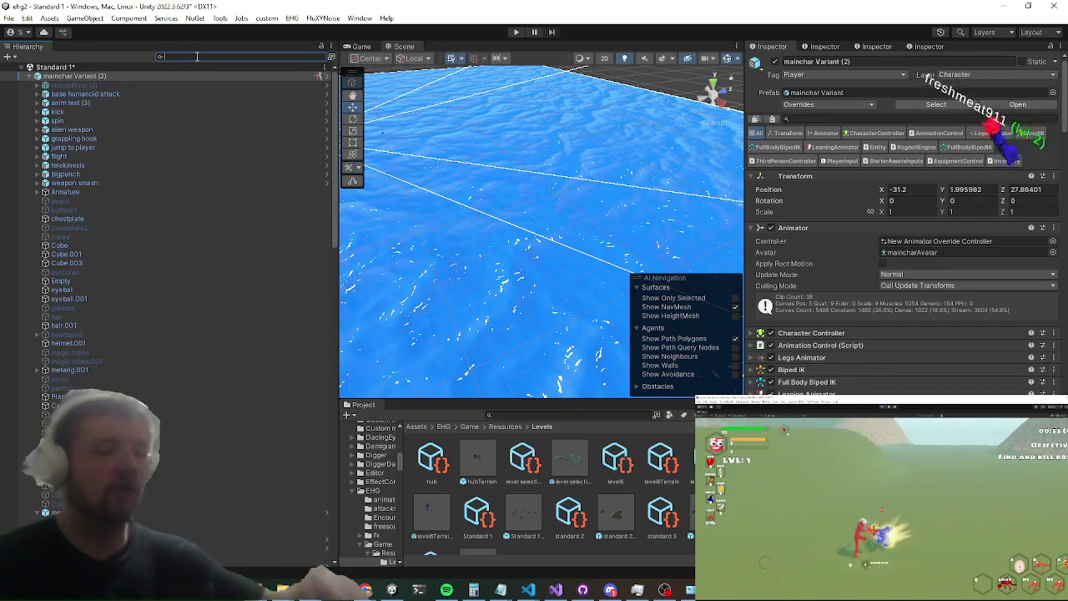
type("standard 2")
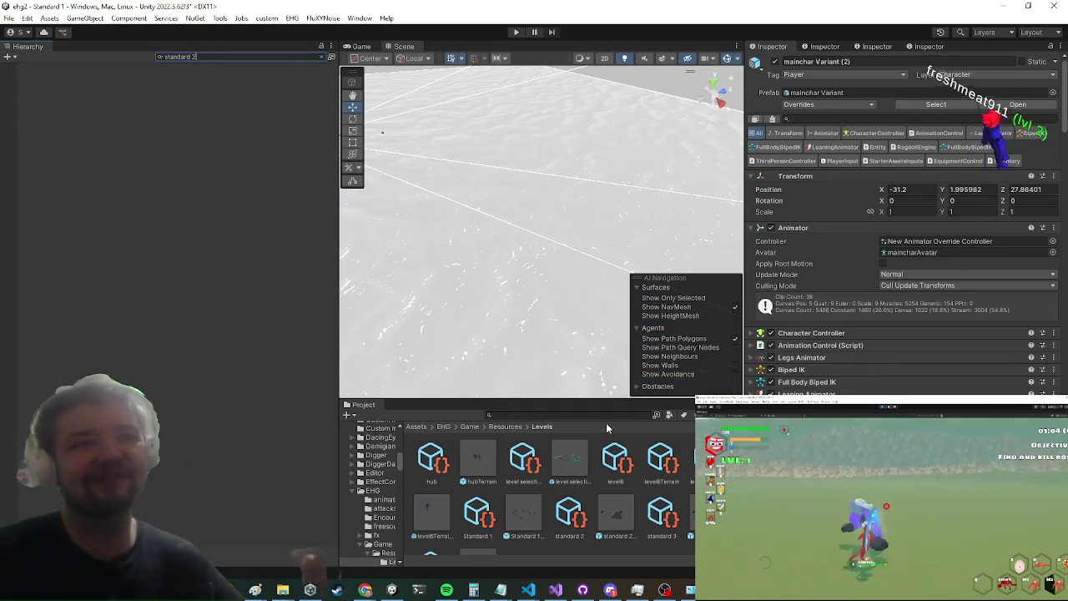
left_click(573, 410)
type("standard")
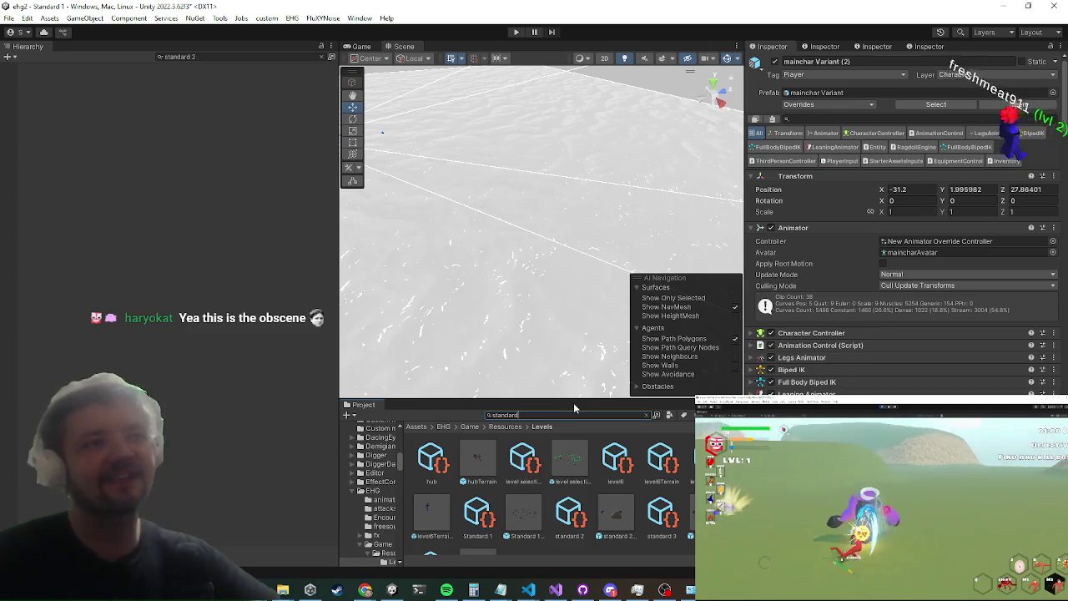
type(" 2")
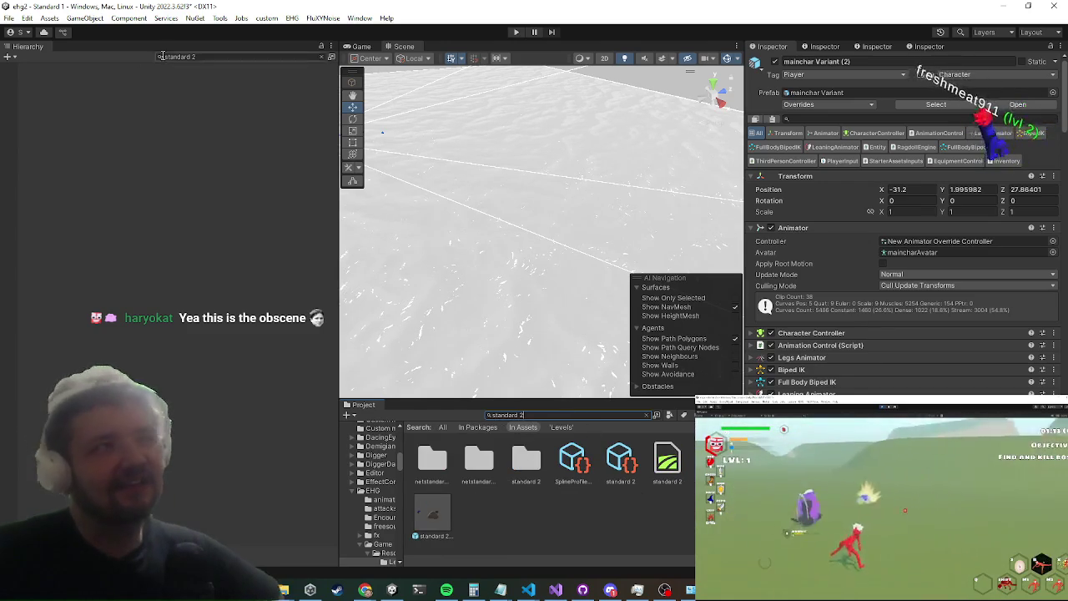
left_click(329, 57)
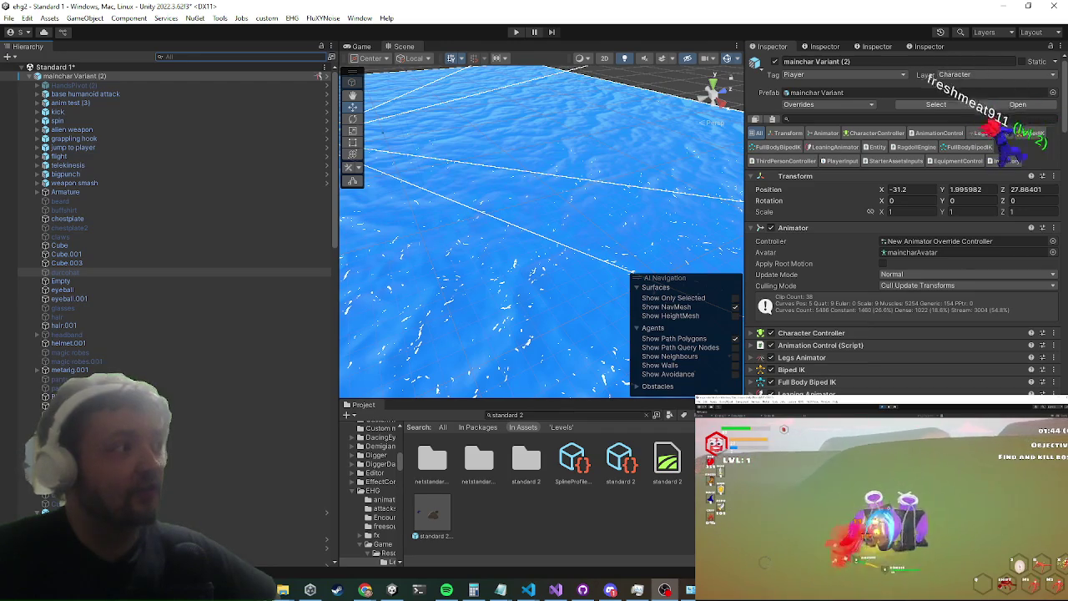
scroll(200, 193, "down", 10)
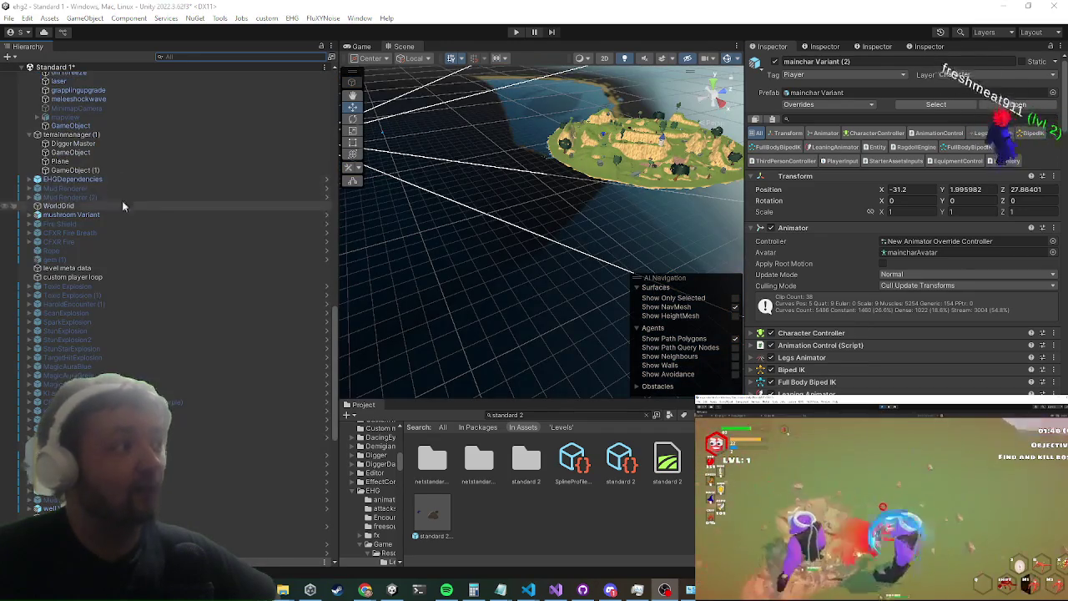
Step: Discard the unsaved changes to the Standard 1 scene and confirm with OK
scroll(162, 174, "up", 10)
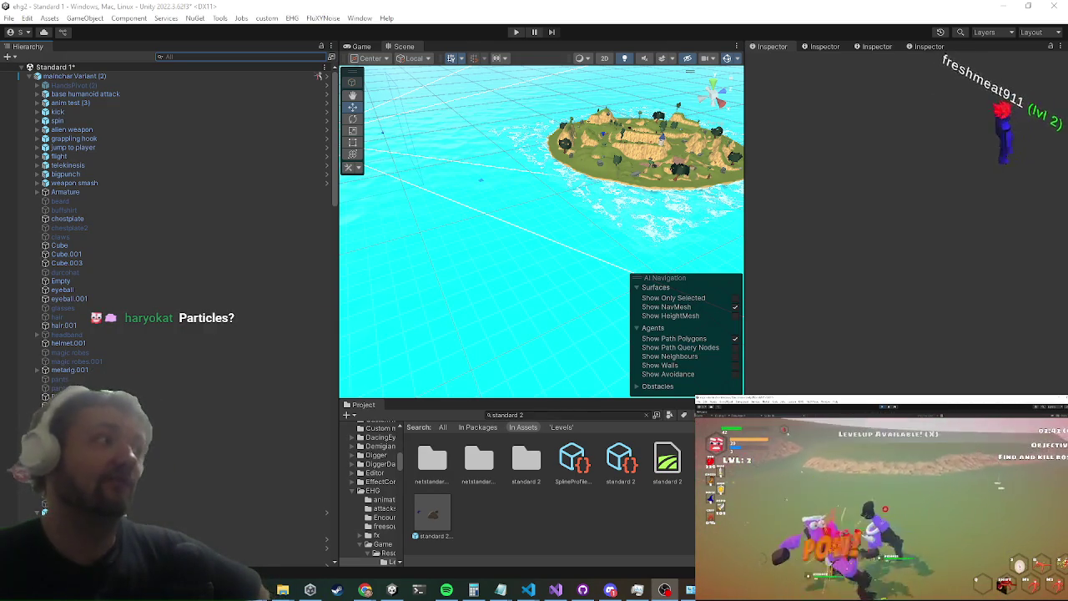
right_click(117, 66)
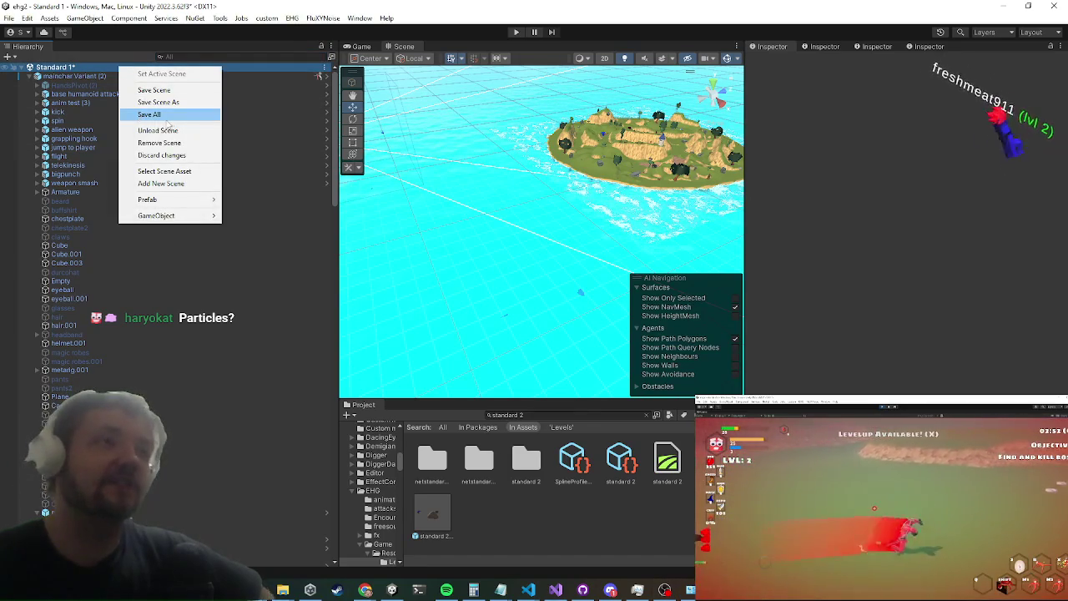
left_click(176, 156)
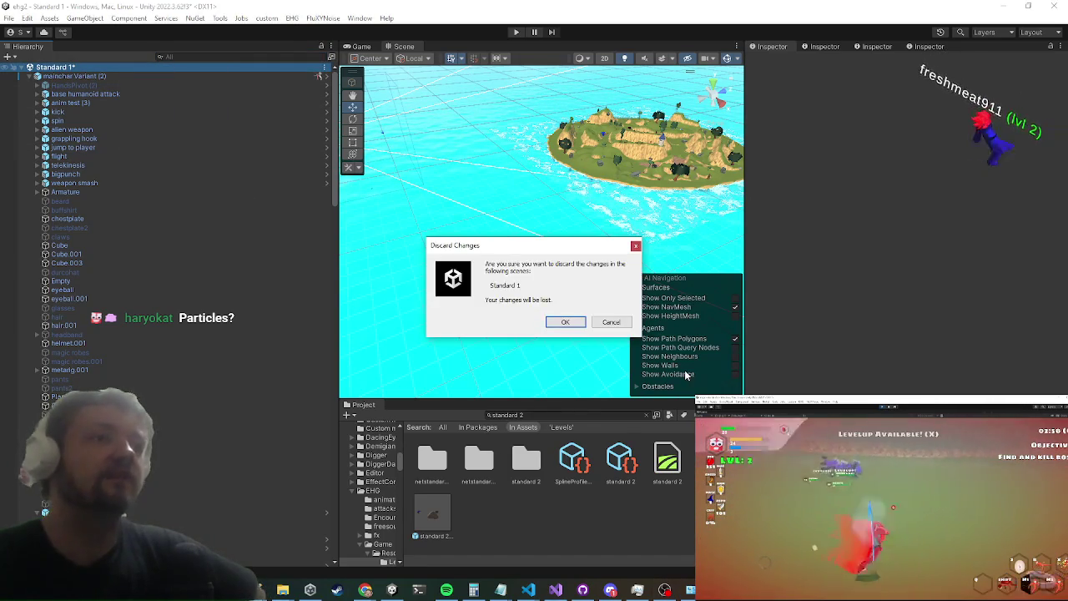
left_click(565, 323)
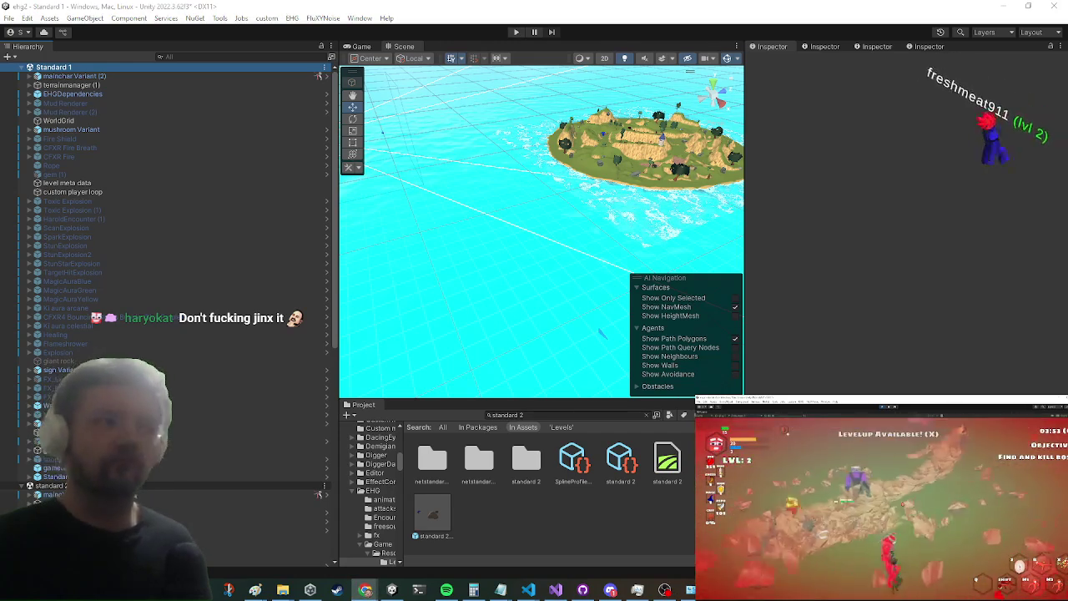
right_click(49, 68)
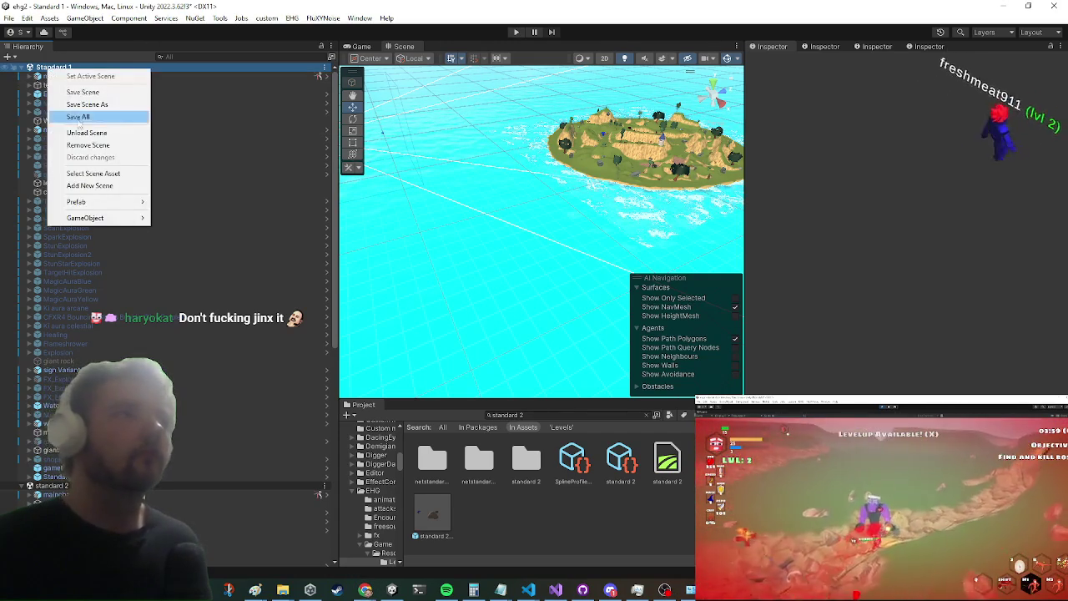
Step: Remove the Standard 1 scene, delete the Standard 1Terrain object from standard 2, and enter Play mode
left_click(82, 145)
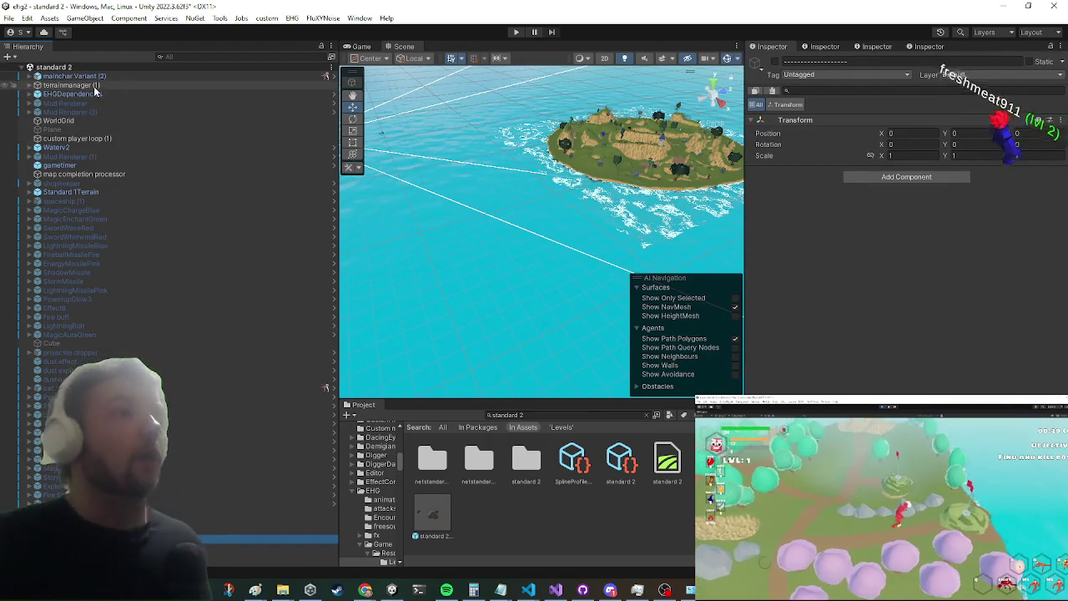
left_click(93, 86)
left_click(58, 174)
left_click(51, 191)
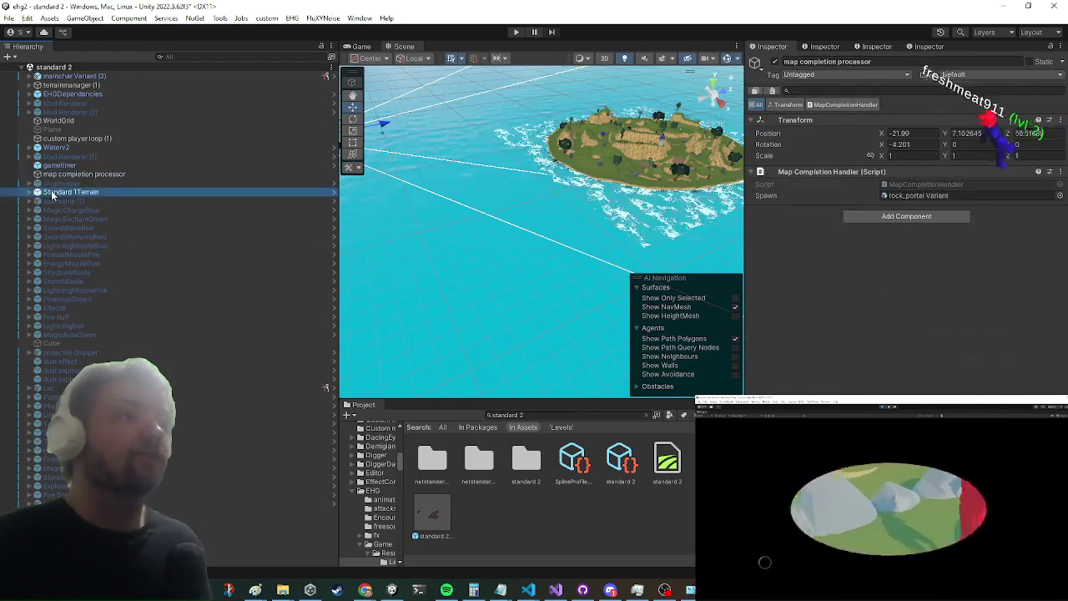
right_click(53, 193)
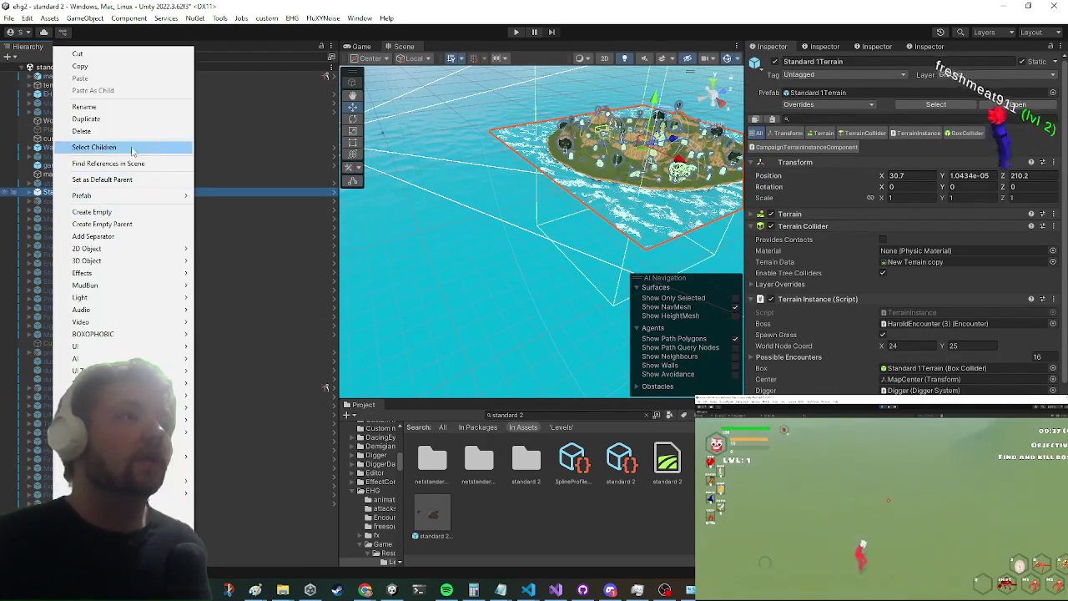
left_click(133, 134)
left_click(516, 32)
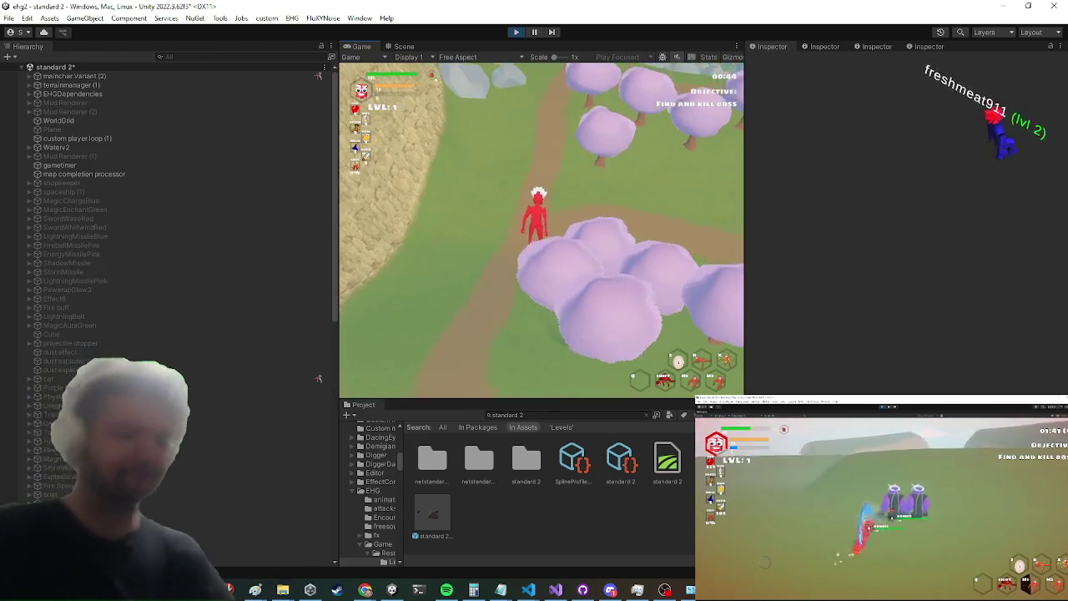
Step: Maximize the Game view with Shift+Space, play standard 2 briefly, then stop play mode
key("shift+space")
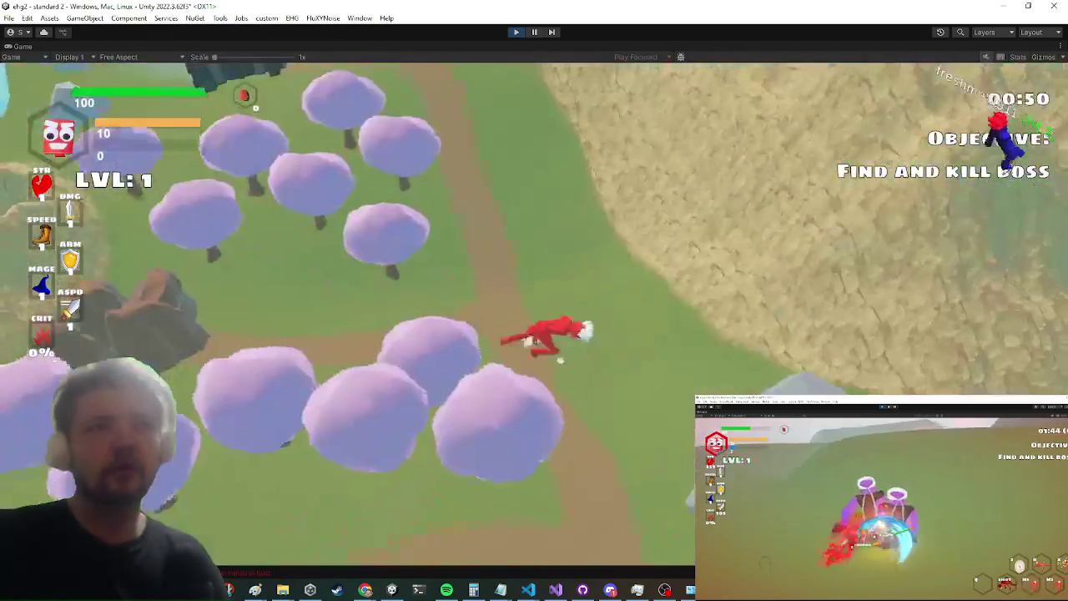
key("super")
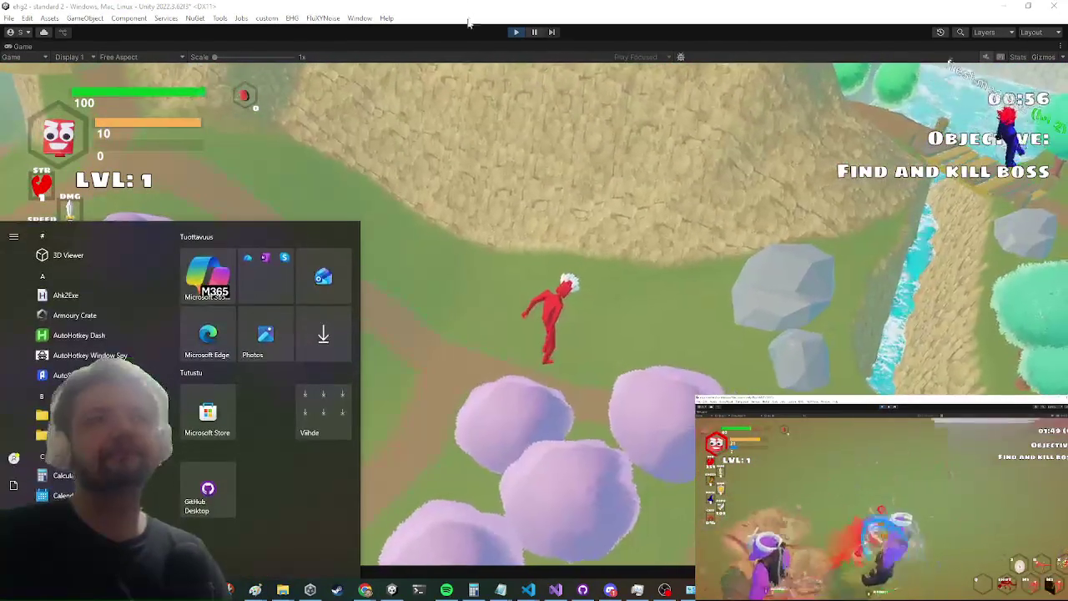
key("super")
left_click(518, 33)
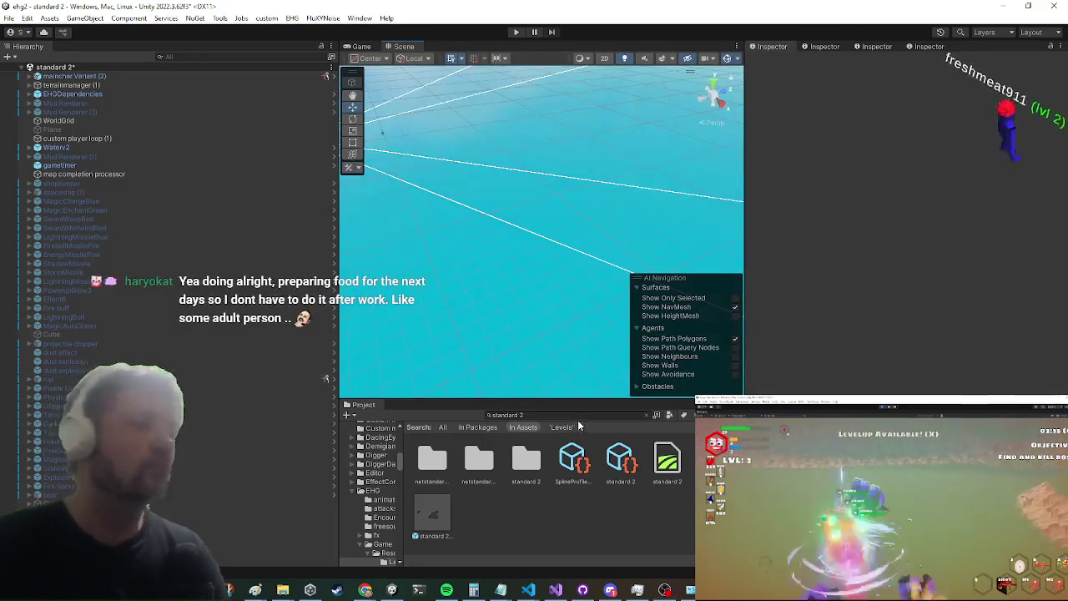
left_click(590, 414)
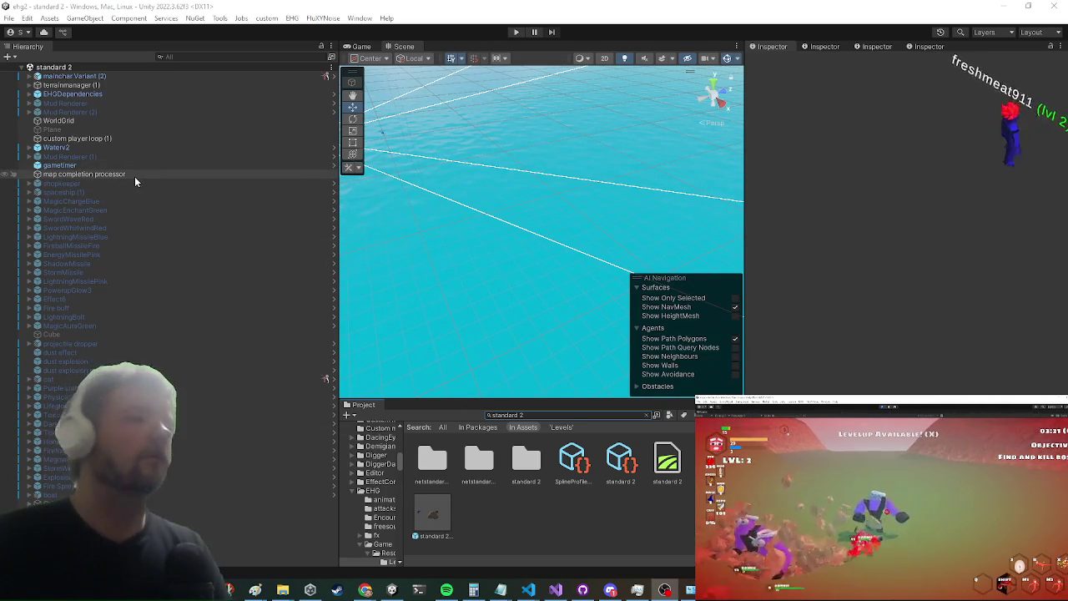
Step: Search the Project for 'st1' and drag the Standard 1 Terrain prefab into the scene
left_click(538, 414)
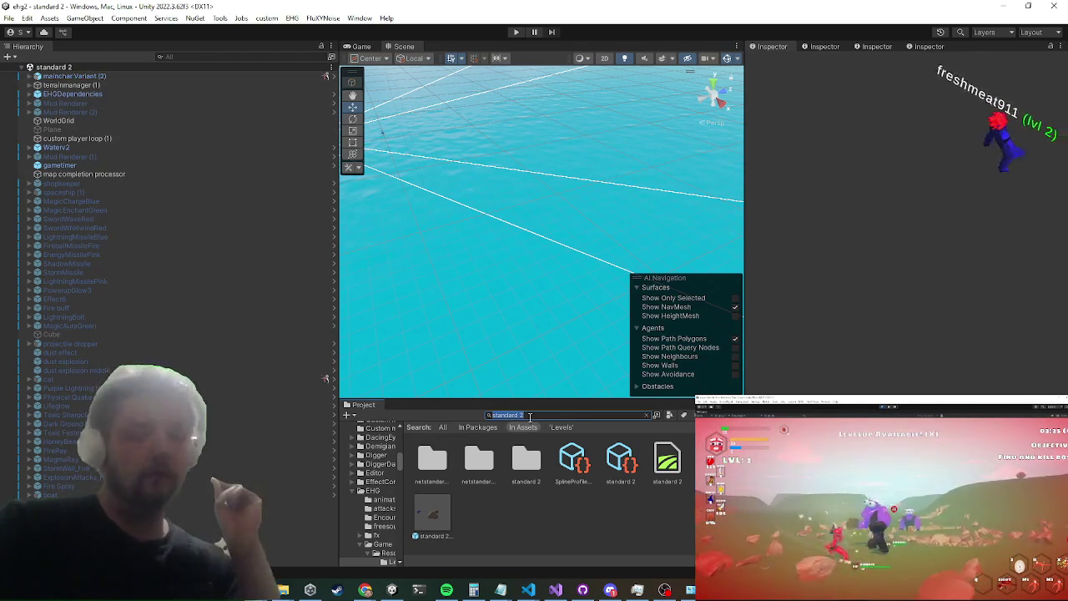
type("st")
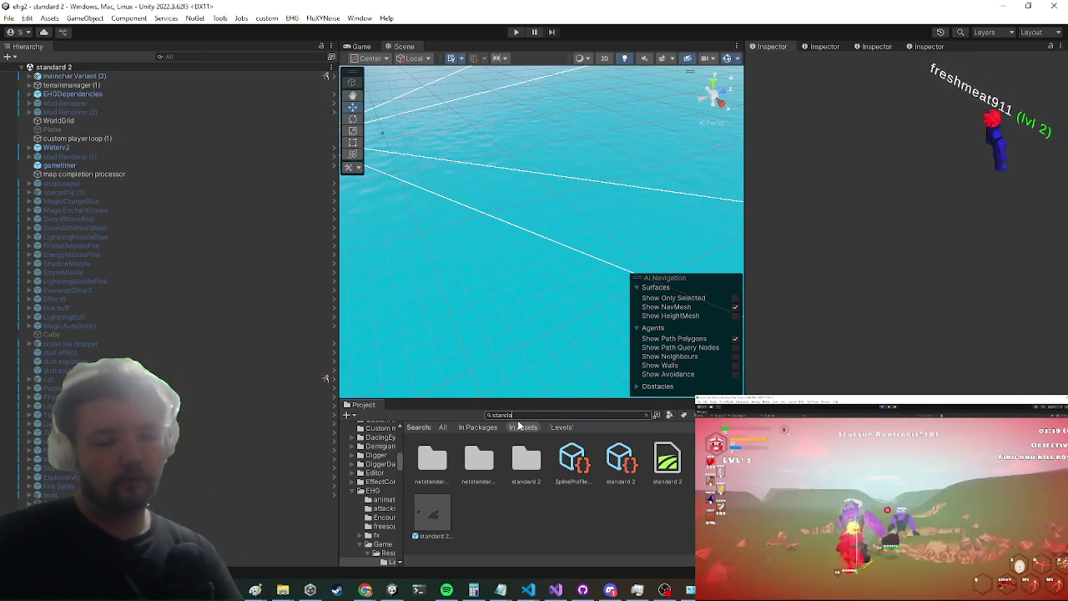
type("1")
left_click(431, 513)
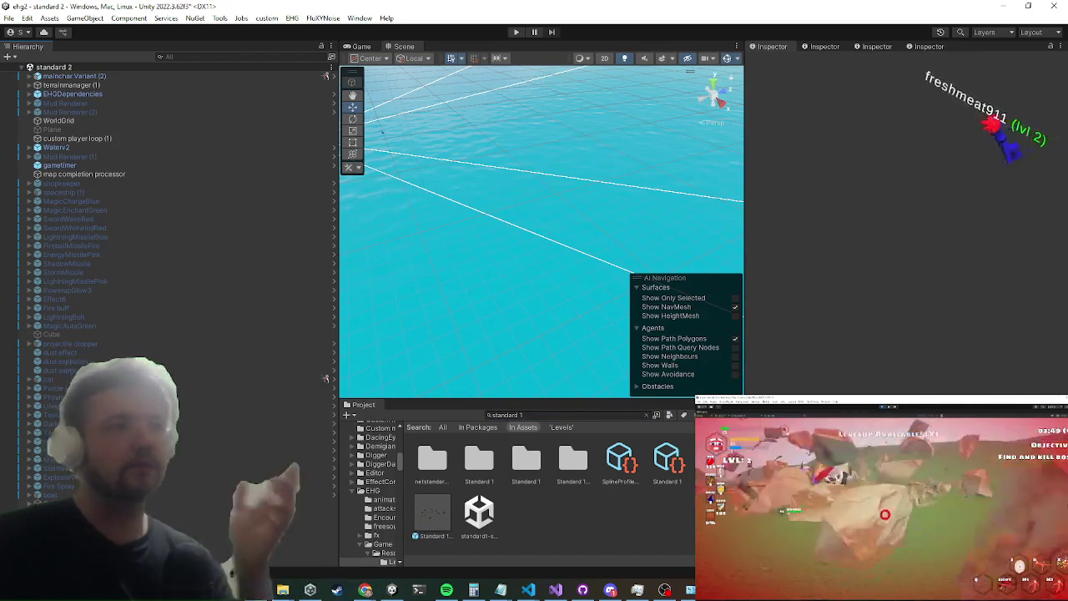
mouse_move(431, 513)
left_mouse_down()
mouse_move(550, 167)
mouse_move(617, 171)
left_mouse_up()
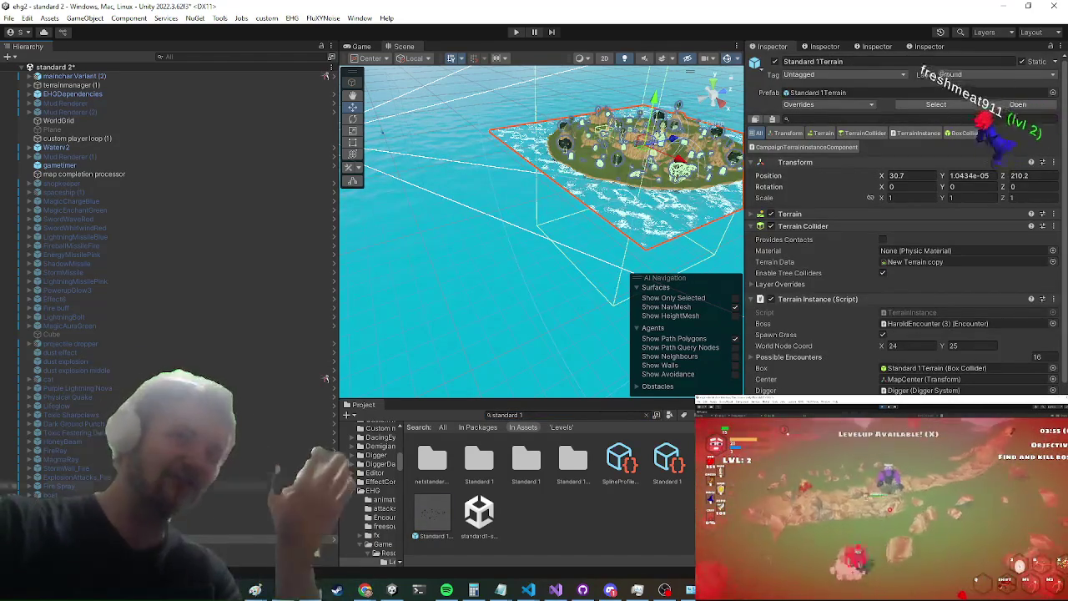
Step: Frame the new terrain and generate a new Digger GUID for it
key("f")
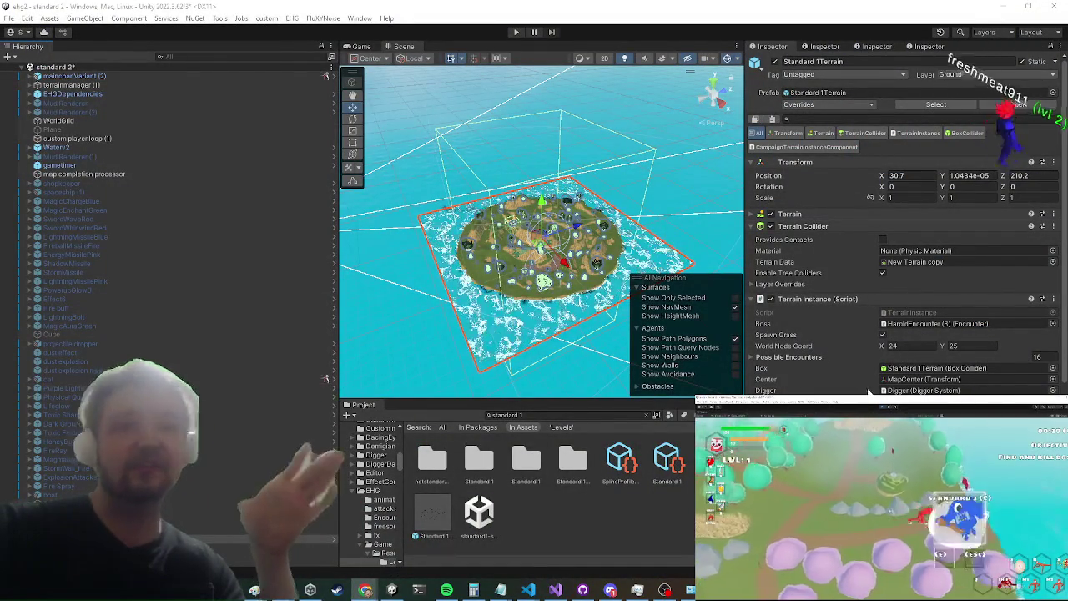
scroll(1043, 383, "down", 5)
left_click(920, 313)
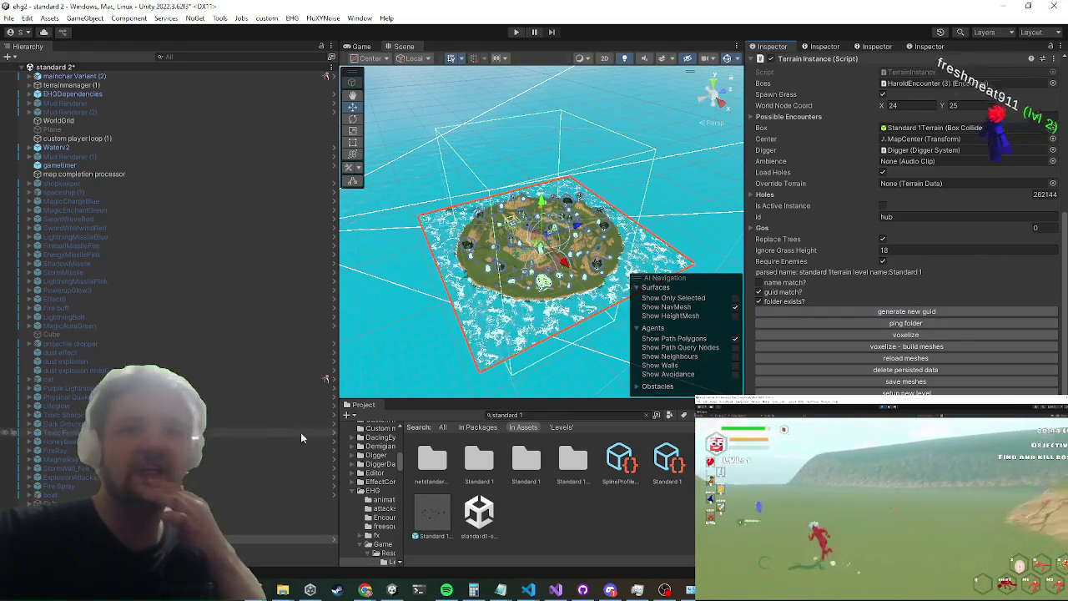
Step: Select Digger Master under the terrain manager and dismiss both Digger dialogs
left_click(31, 85)
left_click(67, 95)
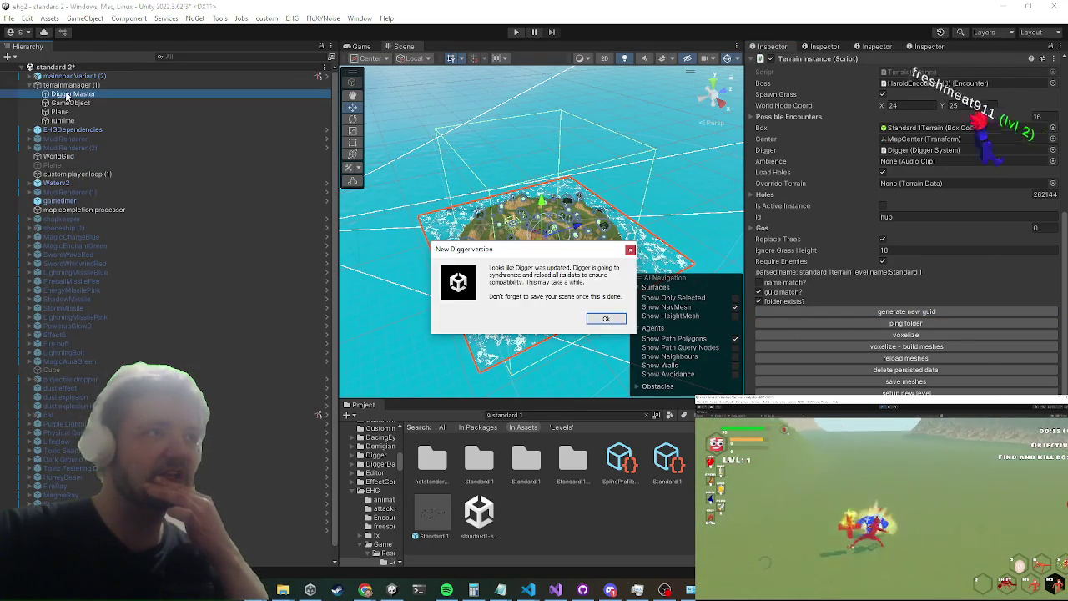
left_click(606, 318)
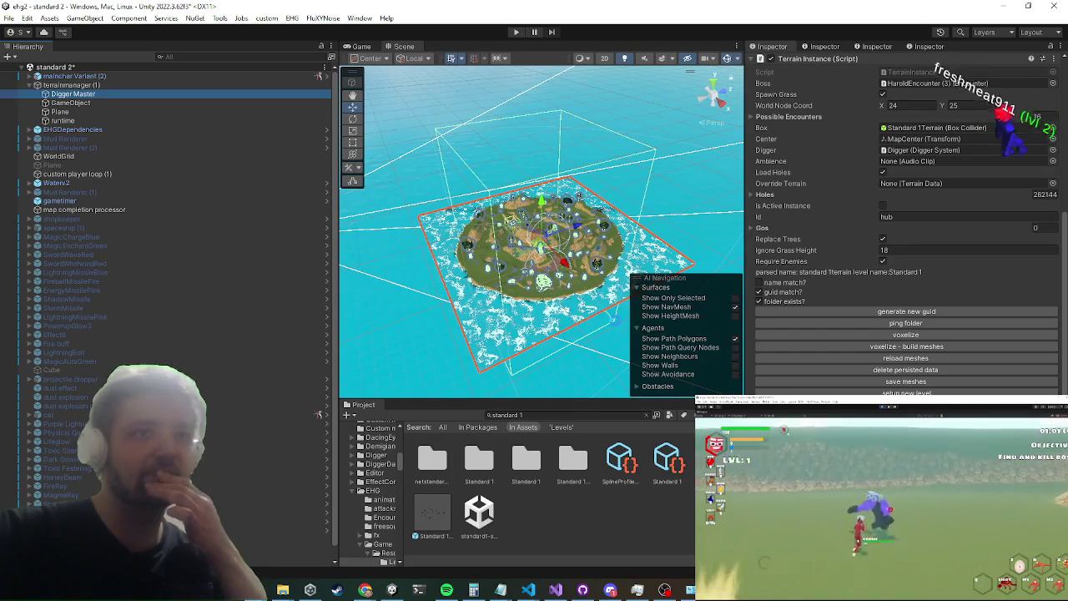
left_click(616, 322)
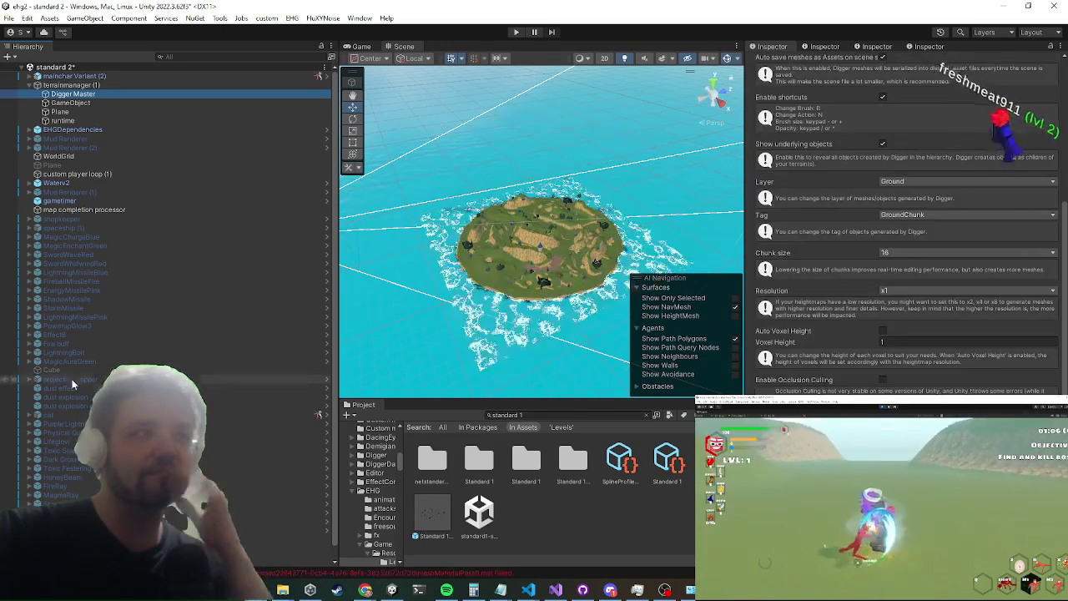
Step: Reselect the Standard 1 terrain and scroll through its Inspector settings
scroll(81, 460, "down", 1)
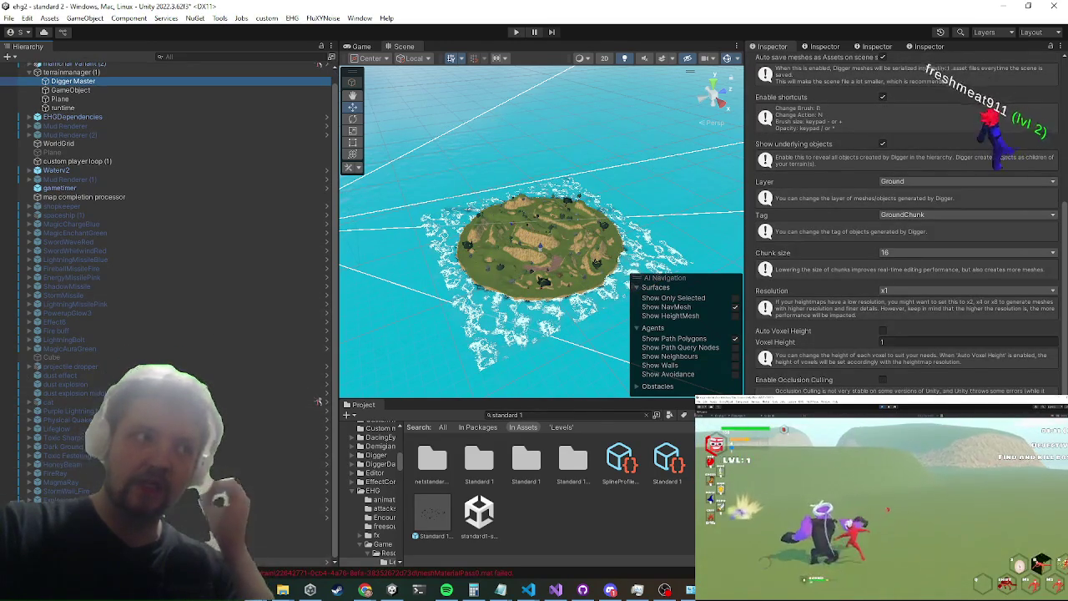
left_click(83, 561)
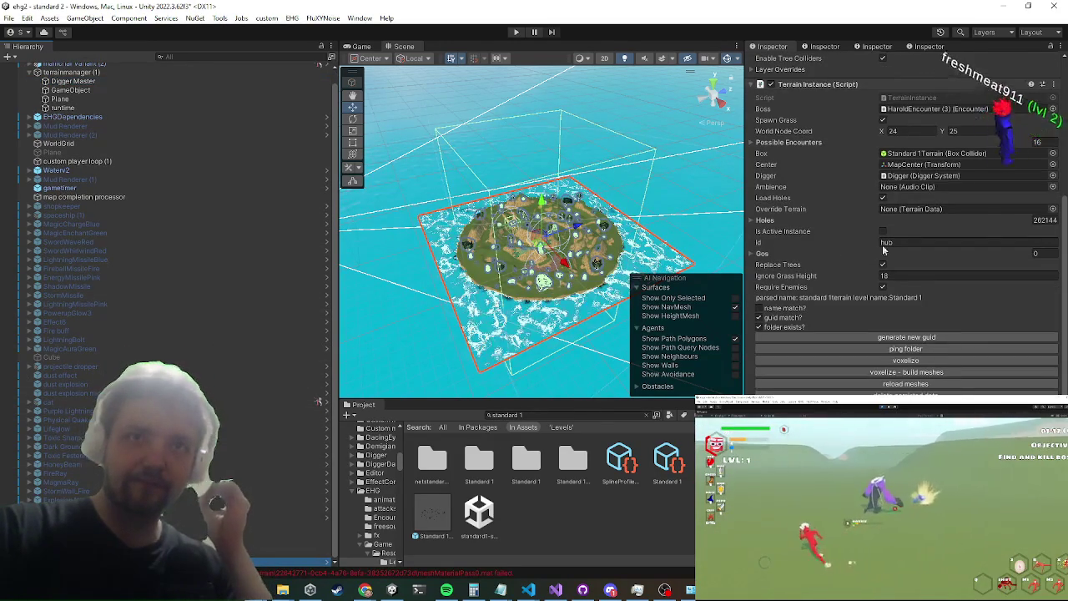
scroll(868, 250, "down", 2)
scroll(900, 342, "up", 6)
scroll(893, 315, "up", 2)
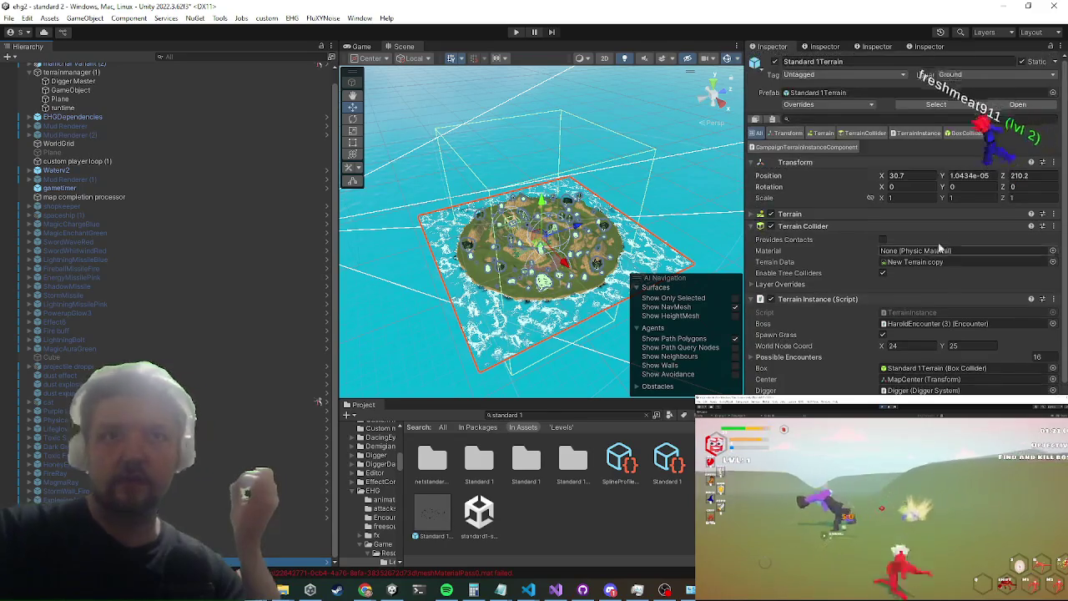
scroll(934, 344, "down", 4)
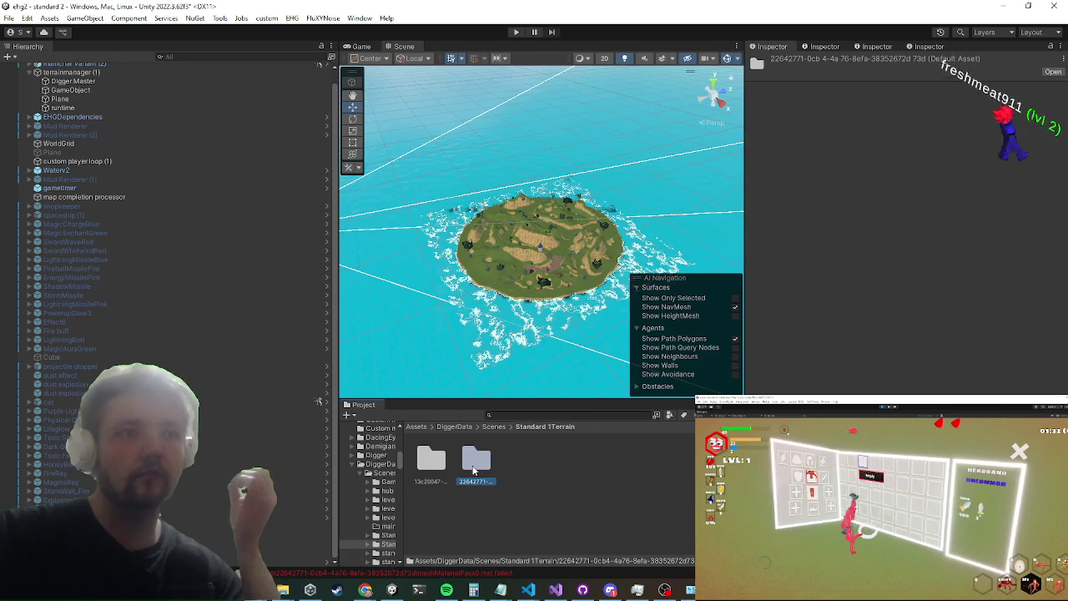
Step: Open the 22642771 Digger data folder and inspect its terrainMaterial asset
double_click(473, 471)
left_click(430, 459)
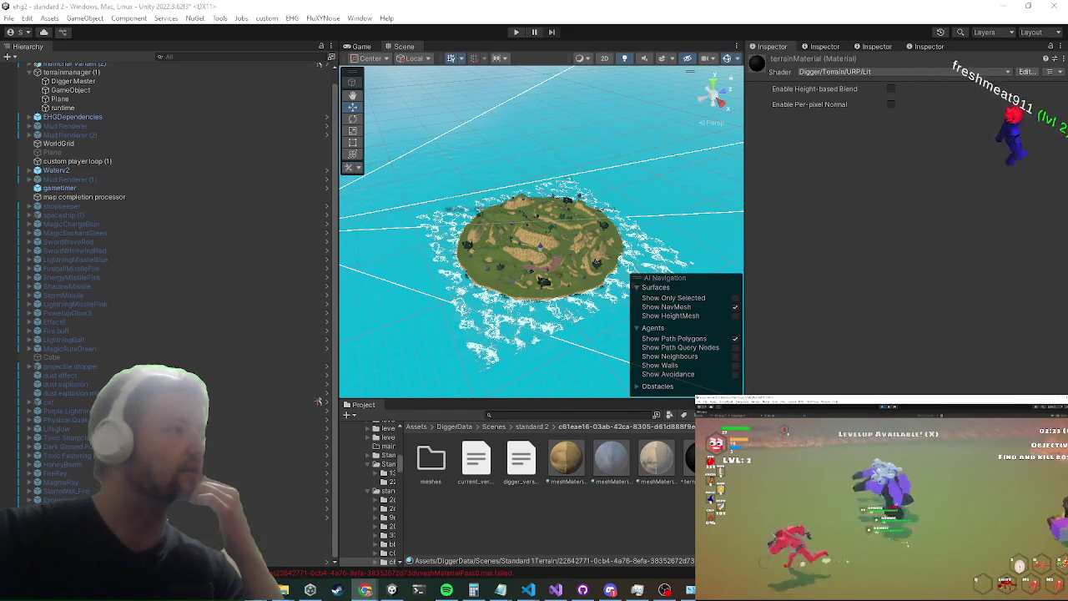
scroll(104, 137, "up", 2)
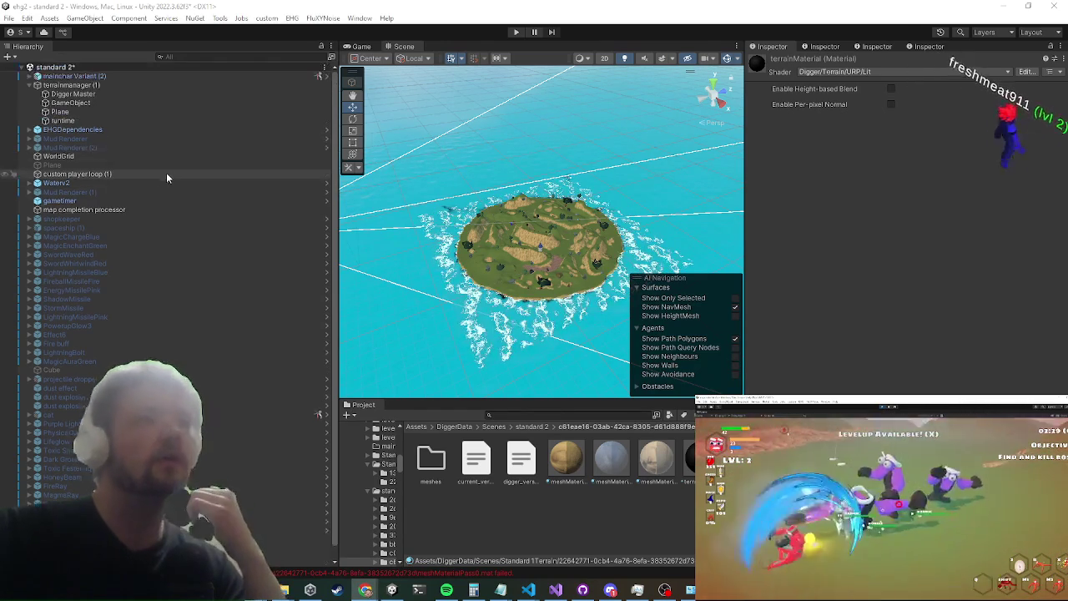
Step: Accept Digger Master's new-version resync notice, review its Edit and Settings tabs, then switch to Visual Studio
left_click(92, 94)
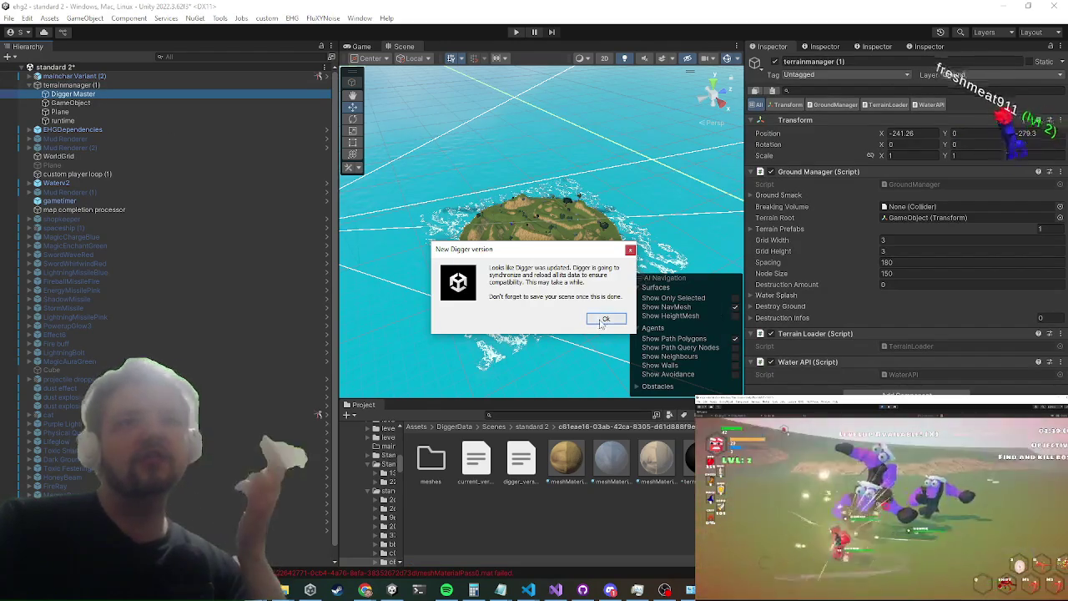
left_click(604, 321)
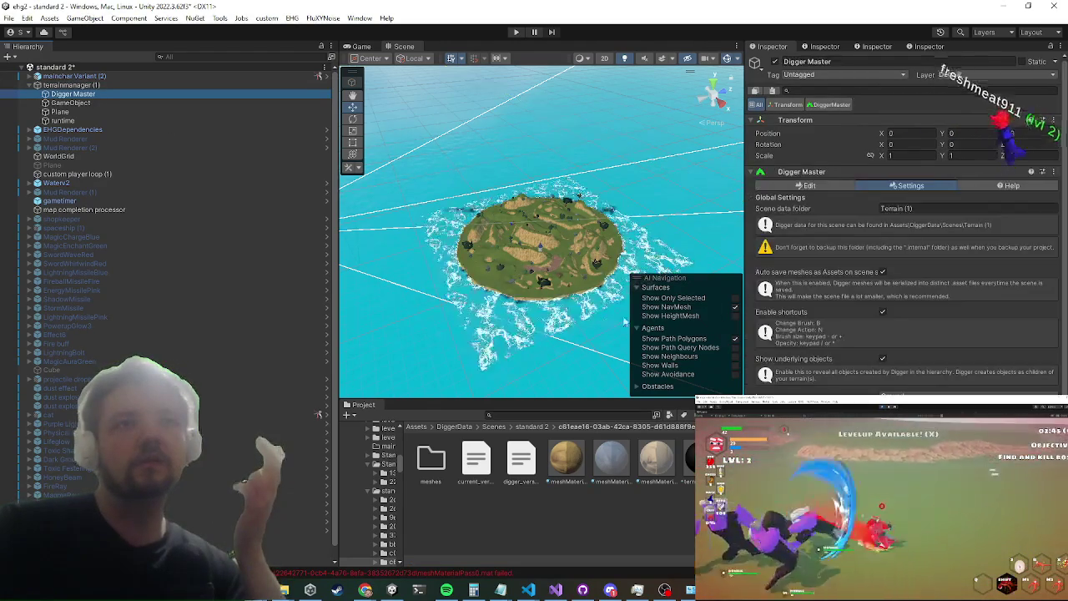
scroll(905, 298, "down", 6)
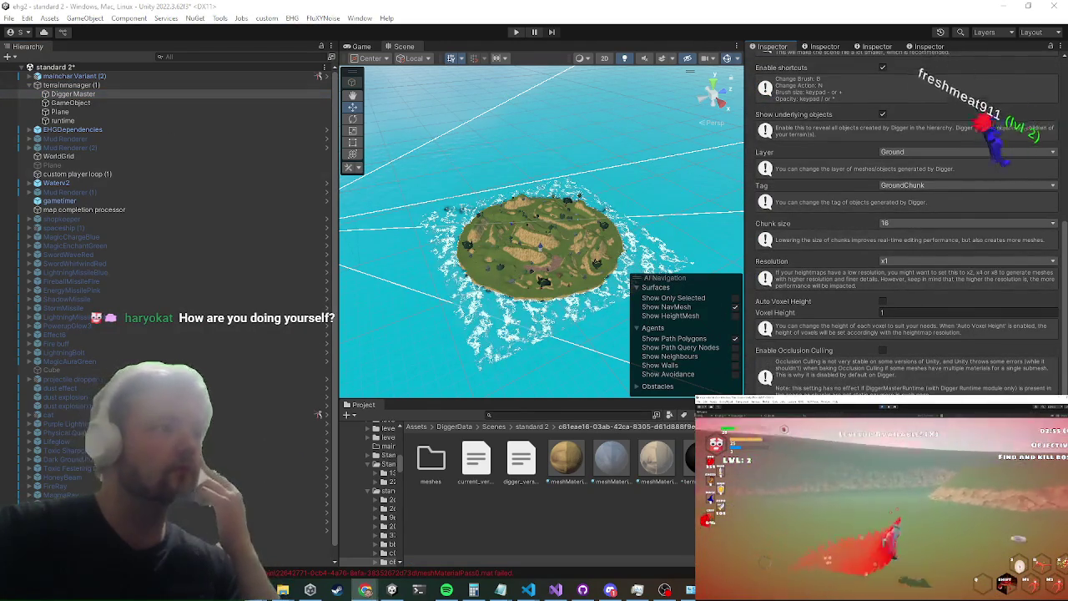
scroll(986, 347, "up", 6)
left_click(846, 187)
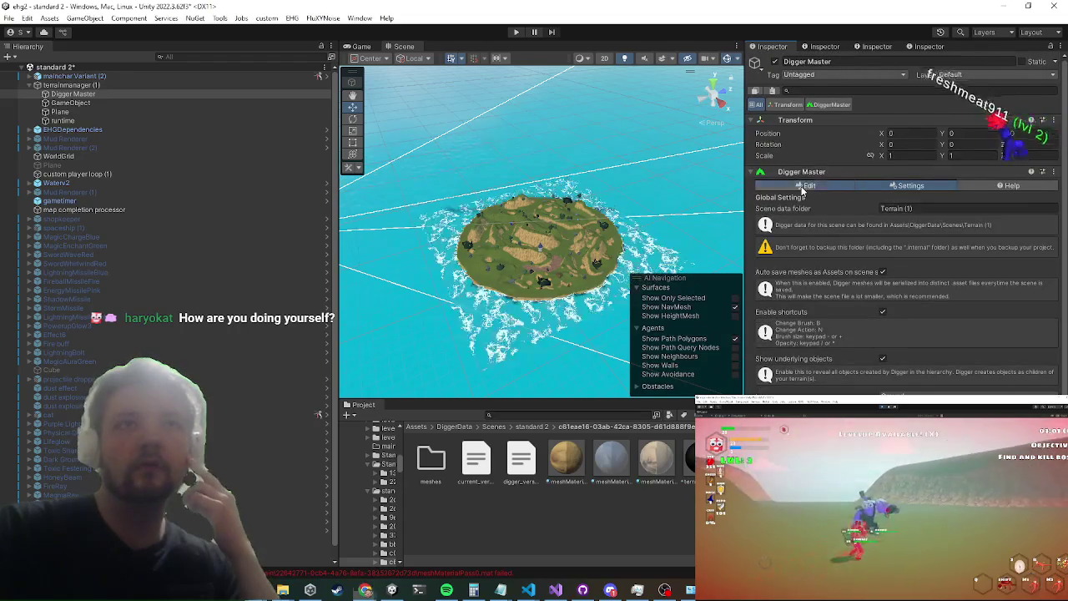
left_click(890, 189)
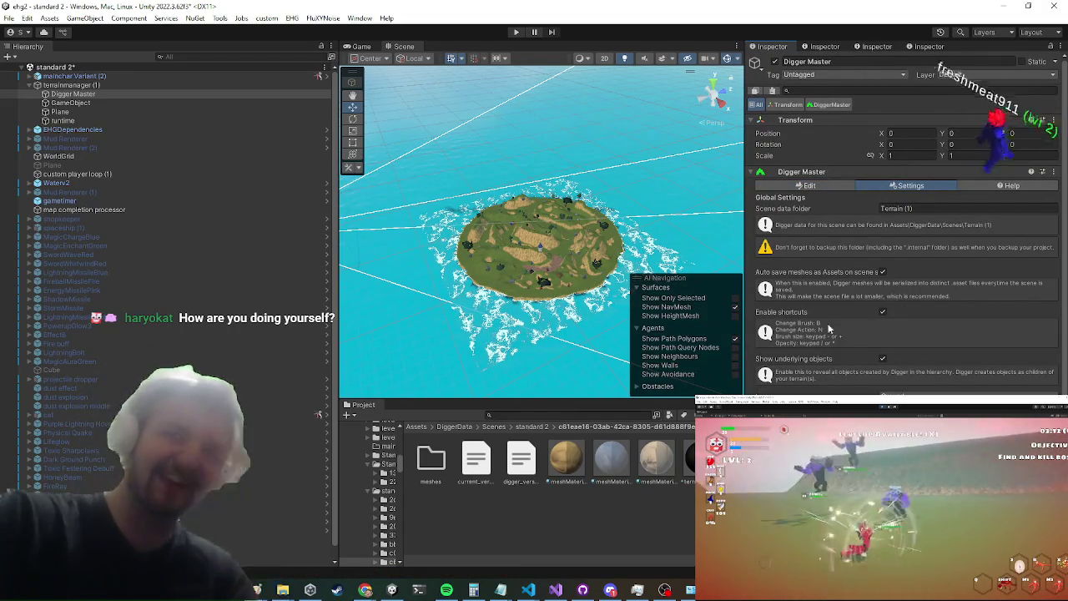
left_click(556, 589)
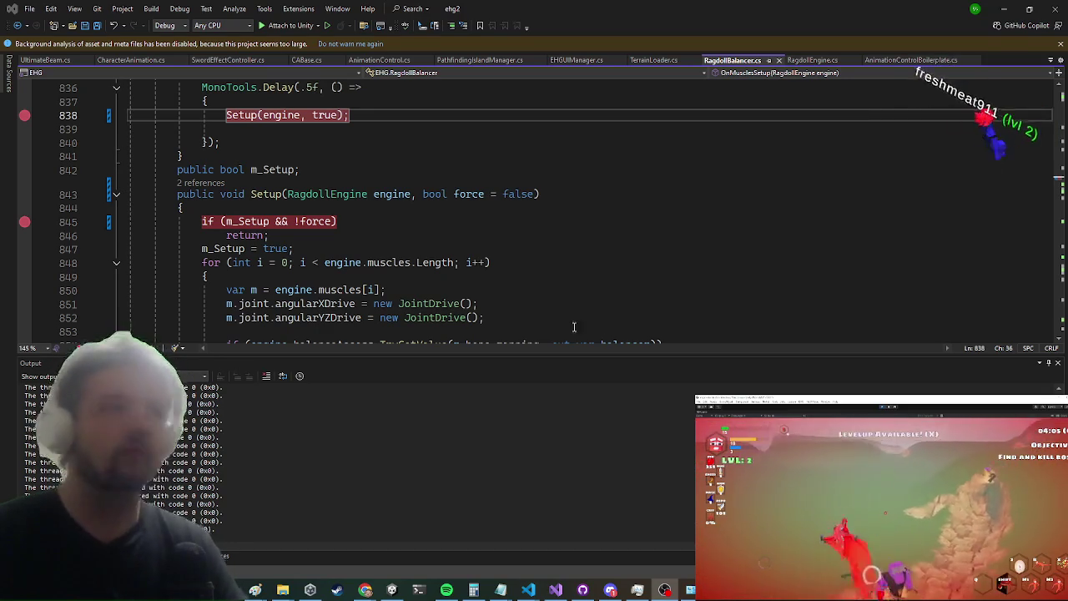
Step: Minimize Visual Studio and select the GameObject under the terrain manager in Unity
left_click(1005, 8)
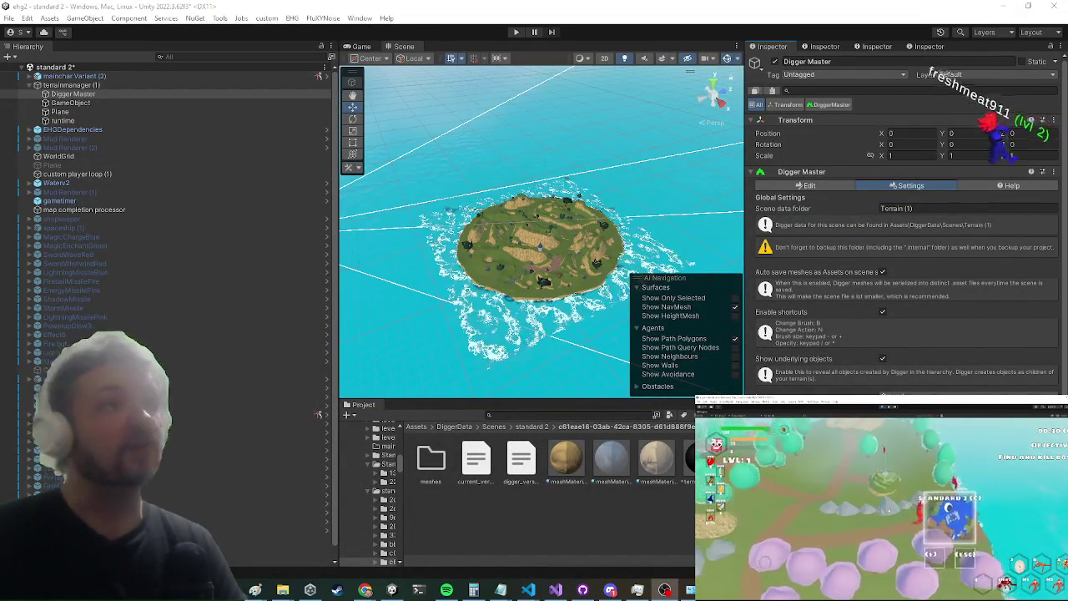
left_click(204, 106)
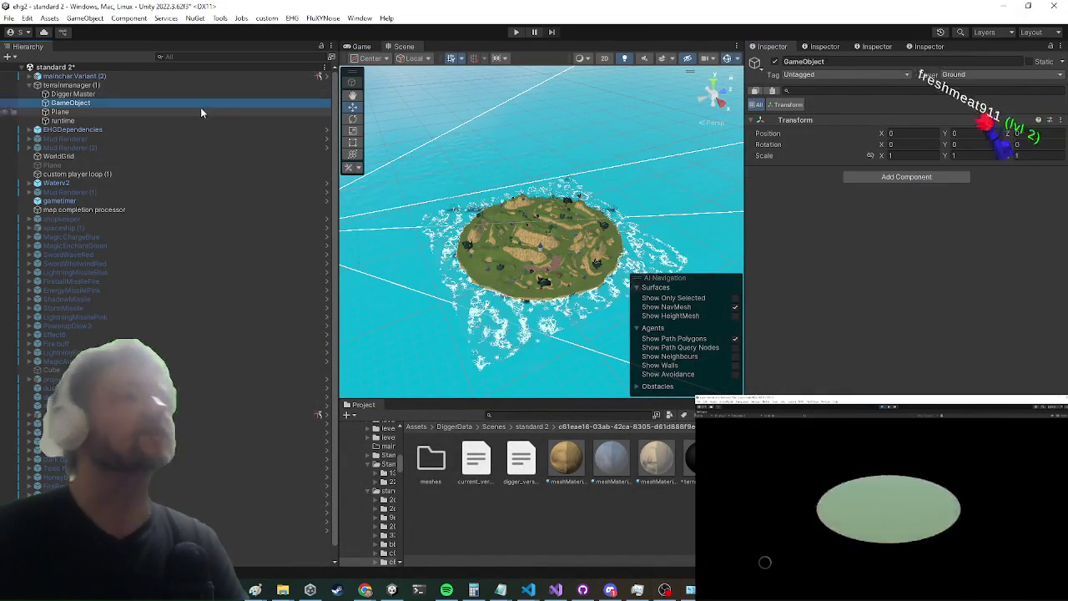
Step: Inspect the runtime, Plane and terrain manager objects, then bring up EditorUtils.cs in Visual Studio
left_click(177, 118)
left_click(166, 109)
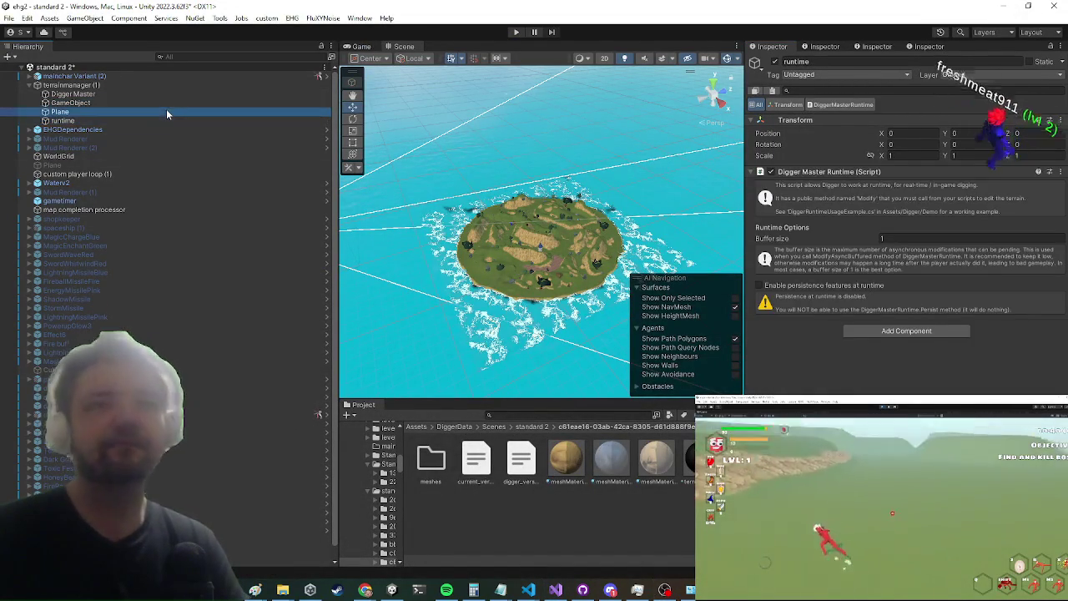
left_click(185, 85)
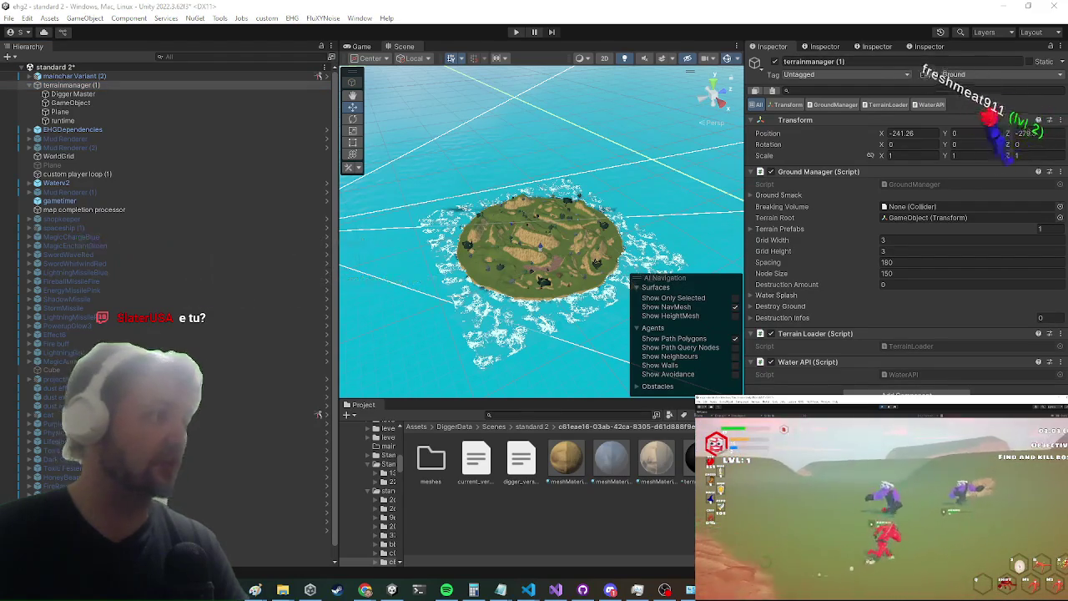
key("alt+Tab")
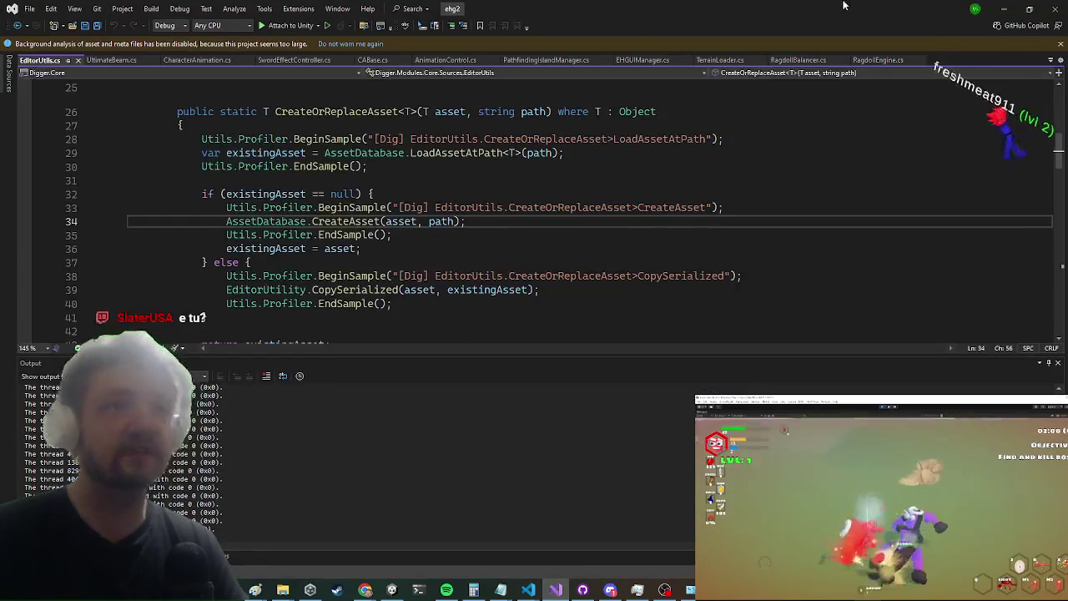
Step: Read the CreateOrReplaceAsset method in EditorUtils.cs, then switch back to Unity
key("alt+Tab")
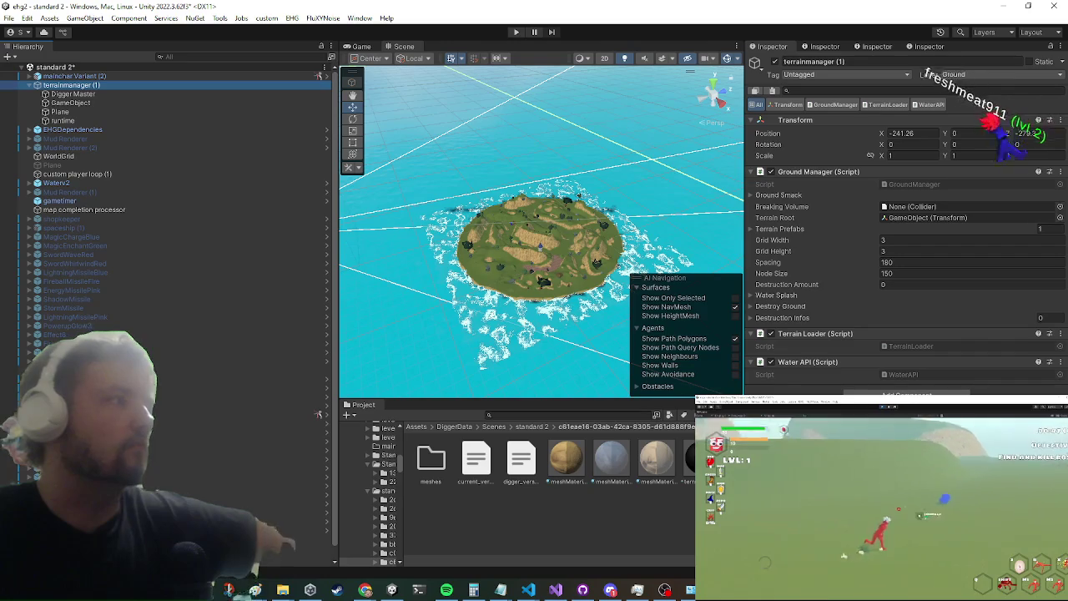
Step: Open and widen the Console to read the Digger errors, then close it
key("ctrl+shift+c")
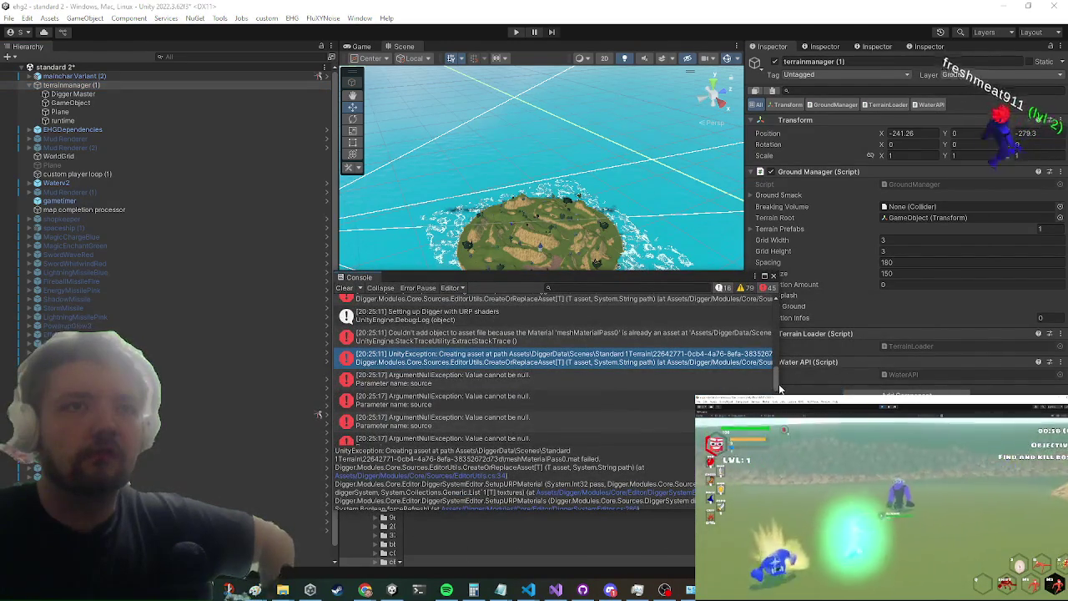
left_click_drag(782, 387, 1018, 387)
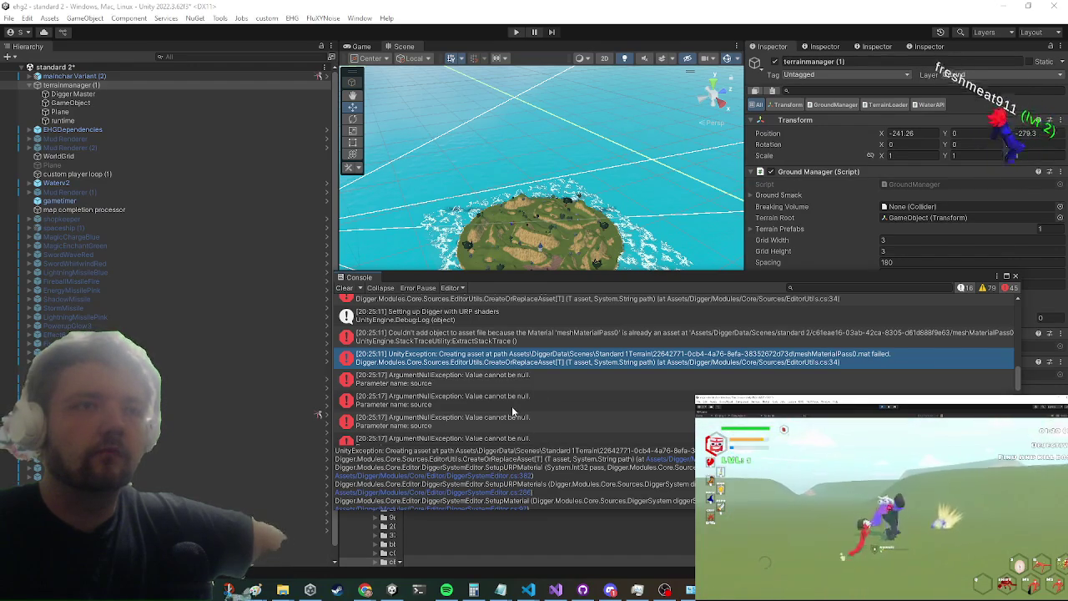
left_click(577, 274)
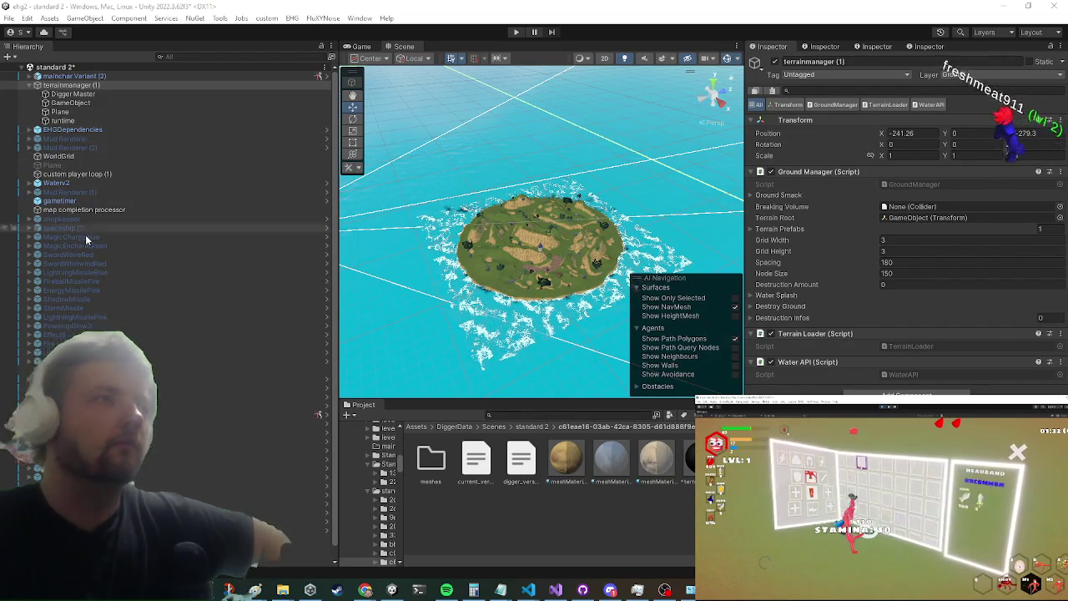
scroll(250, 352, "down", 1)
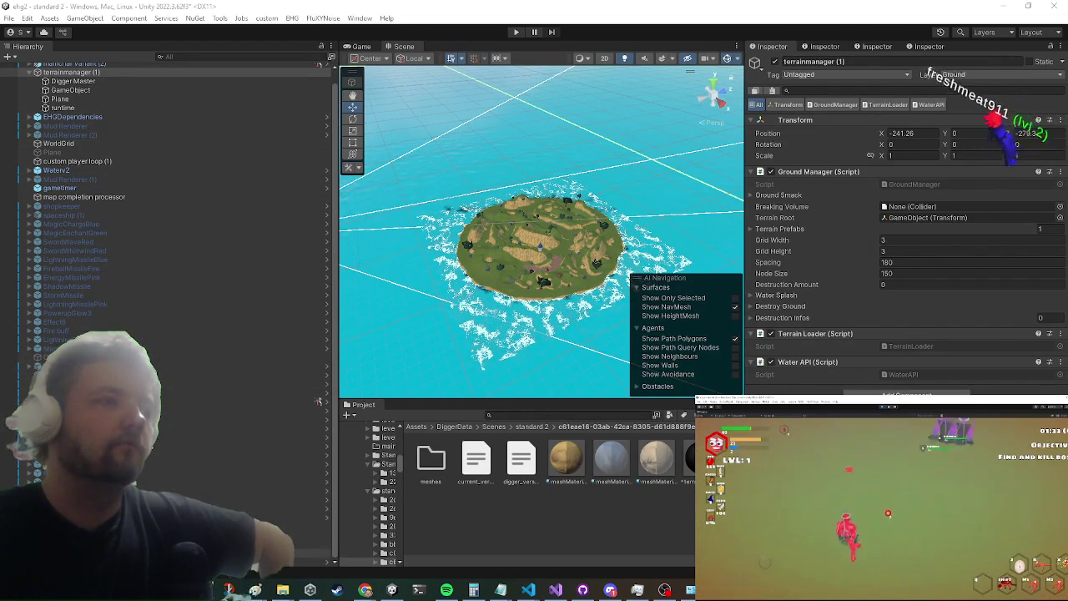
Step: Inspect the terrain's Digger System settings in the Inspector
scroll(233, 434, "down", 5)
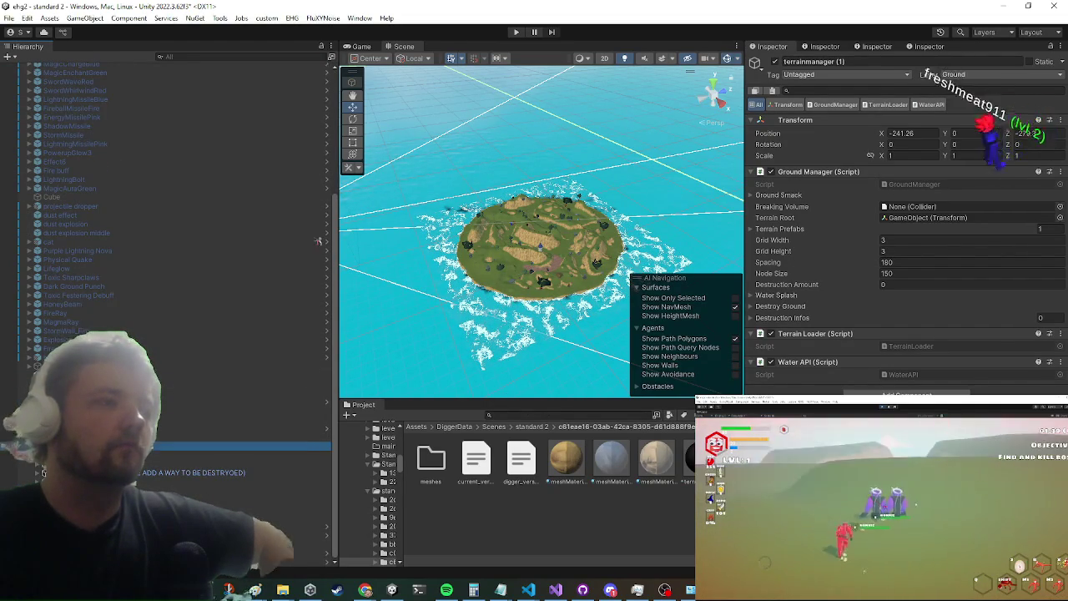
left_click(209, 446)
scroll(885, 342, "down", 3)
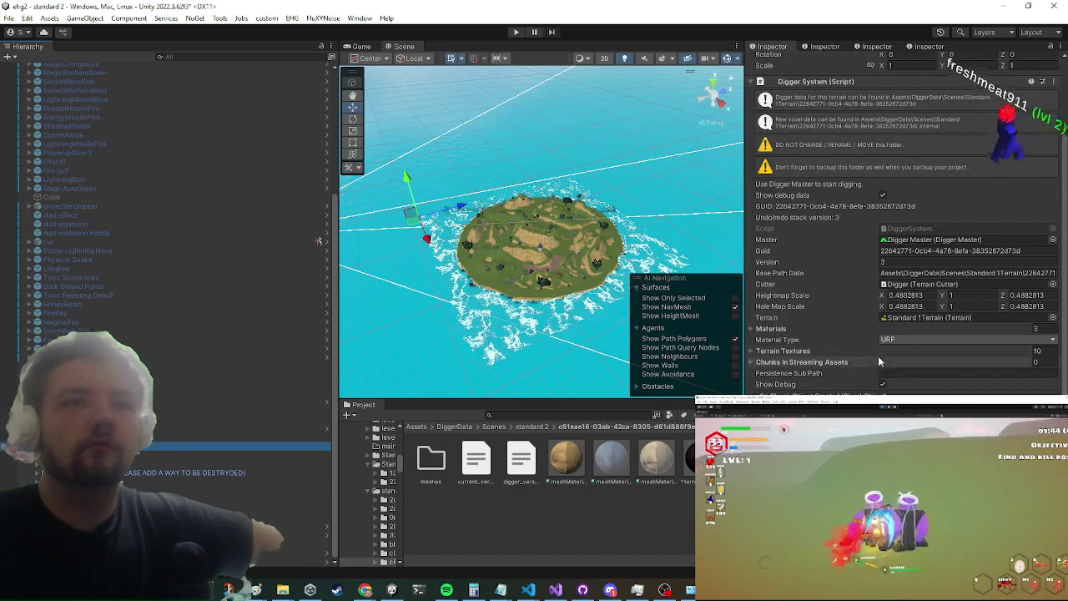
scroll(884, 353, "up", 1)
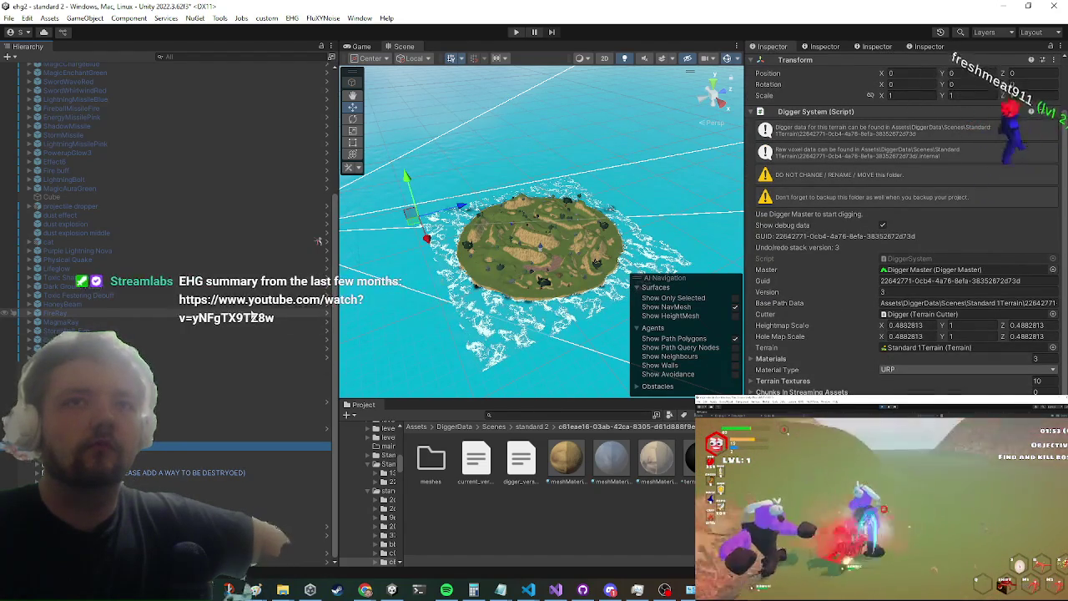
scroll(226, 225, "up", 5)
Step: Select Digger Master, accept the resync notice, and reveal the Standard 1Terrain data folder
left_click(210, 92)
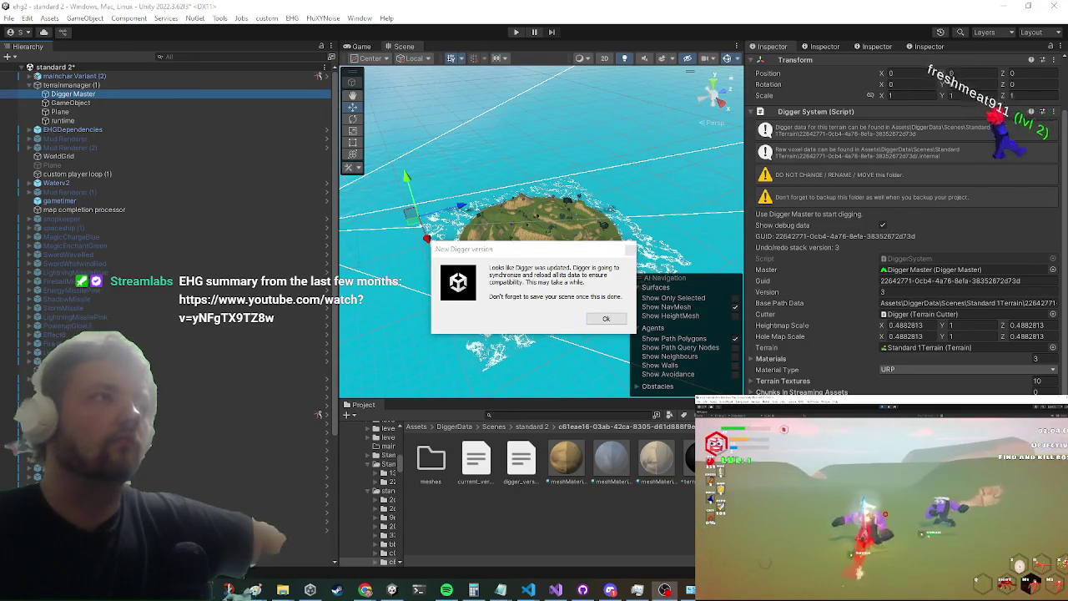
left_click(606, 320)
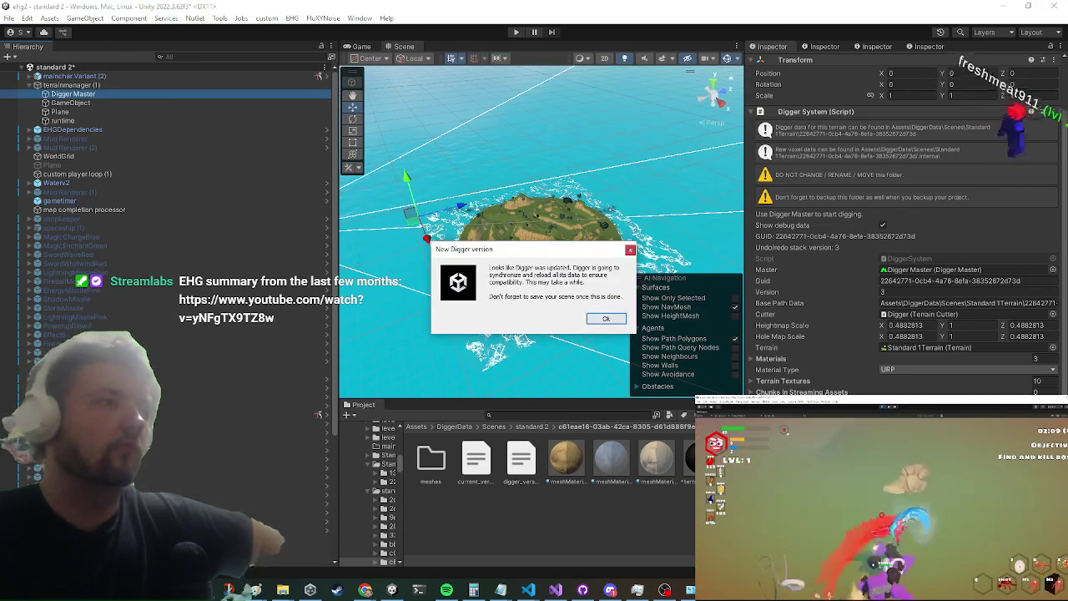
key("alt+Tab")
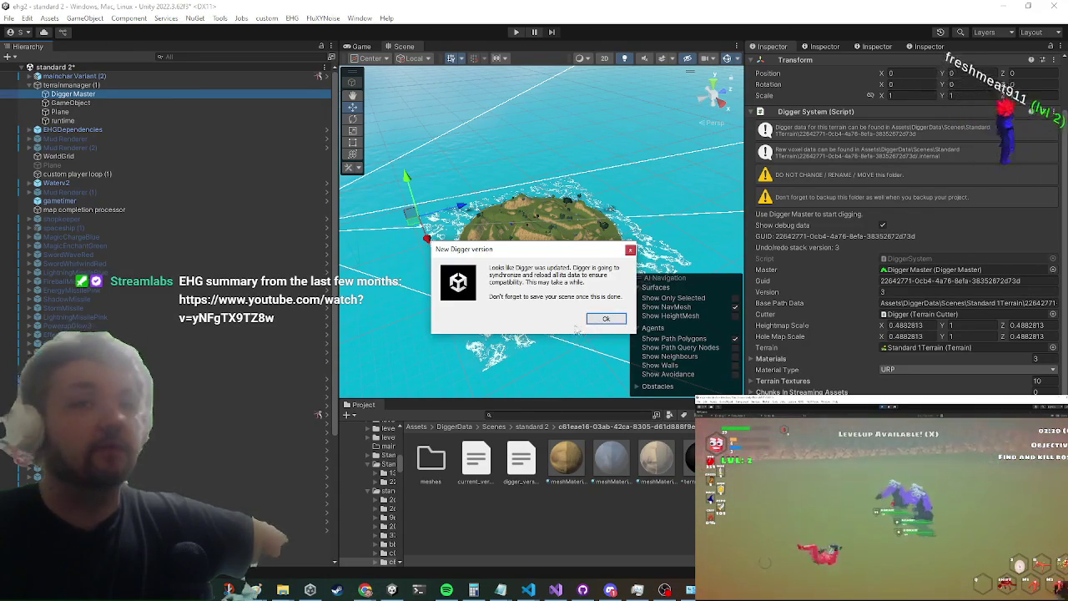
left_click(606, 320)
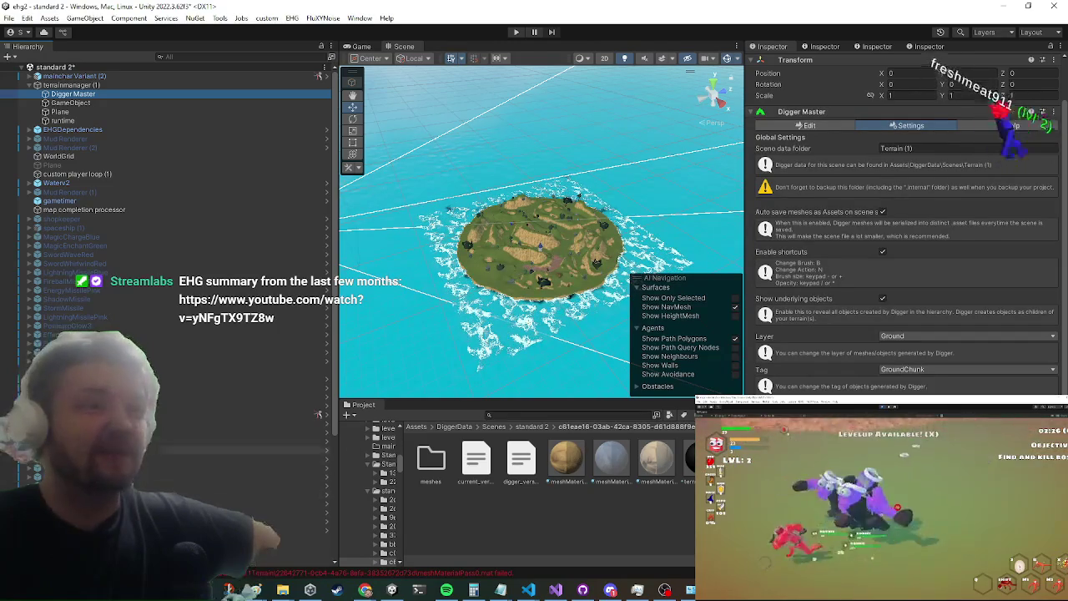
scroll(264, 374, "down", 5)
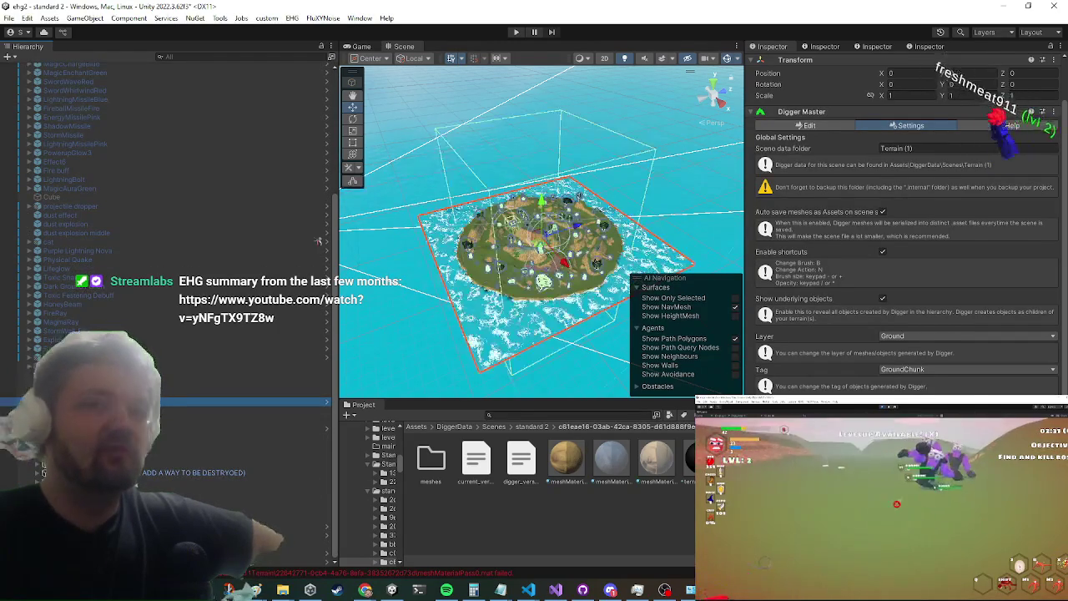
left_click(476, 459)
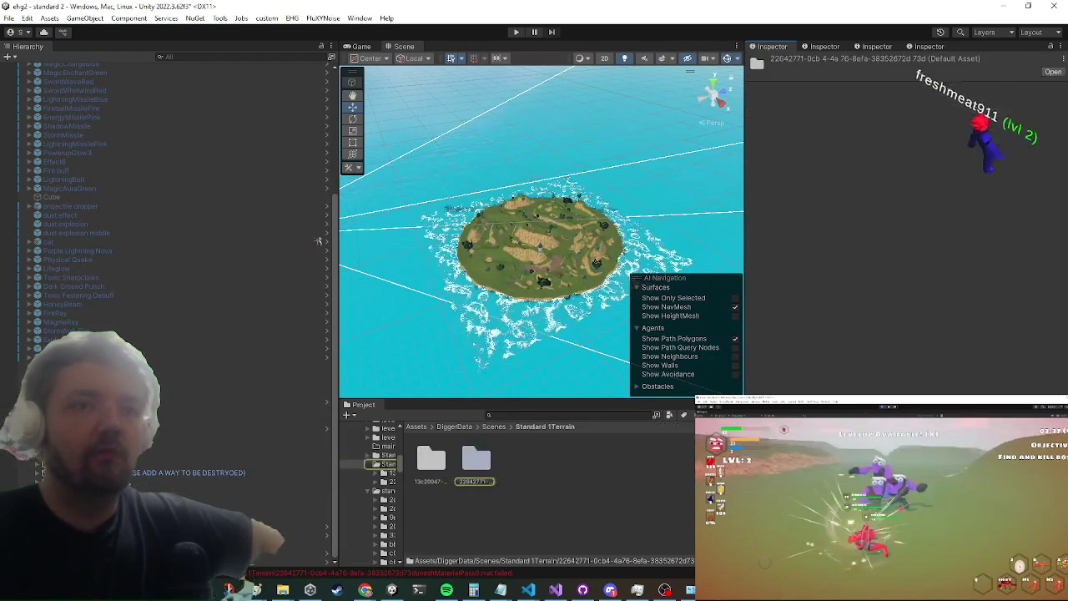
Step: Open the old 22642771 GUID folder and delete its terrainMaterial asset
double_click(477, 461)
left_click(479, 467)
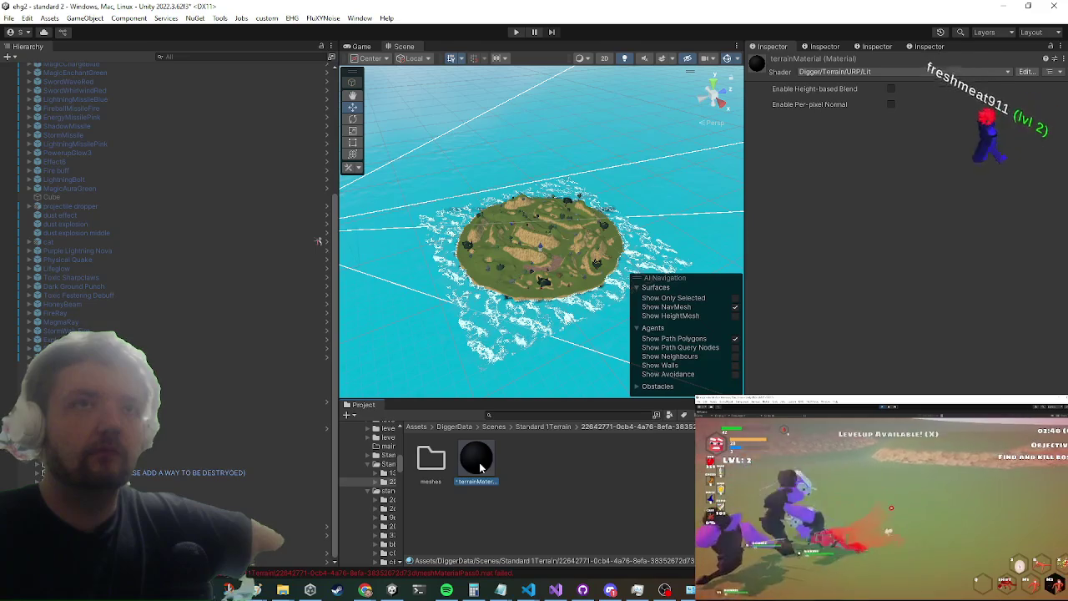
right_click(480, 468)
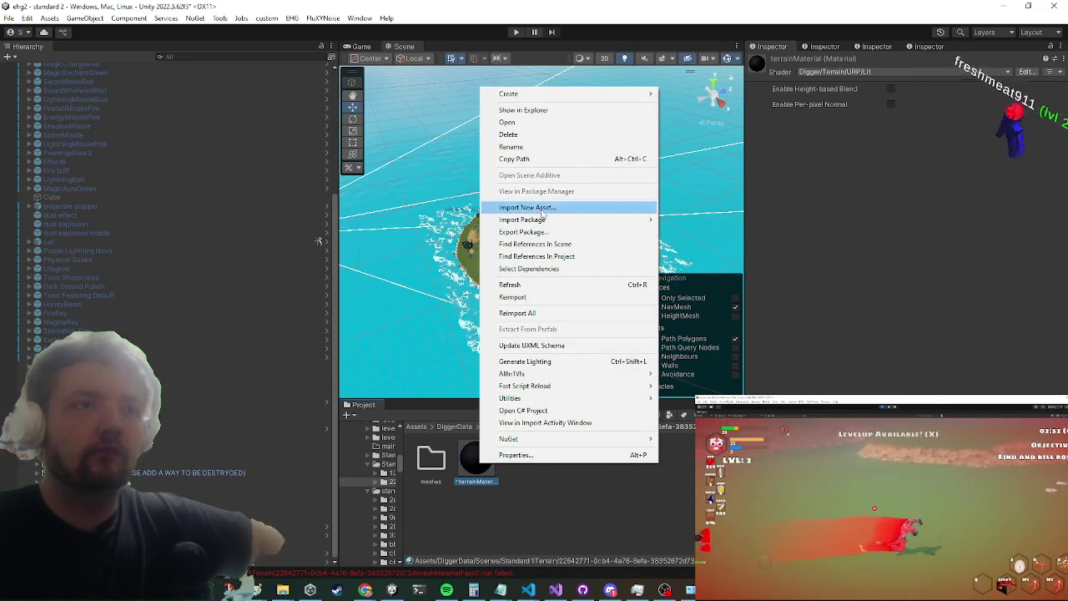
left_click(567, 146)
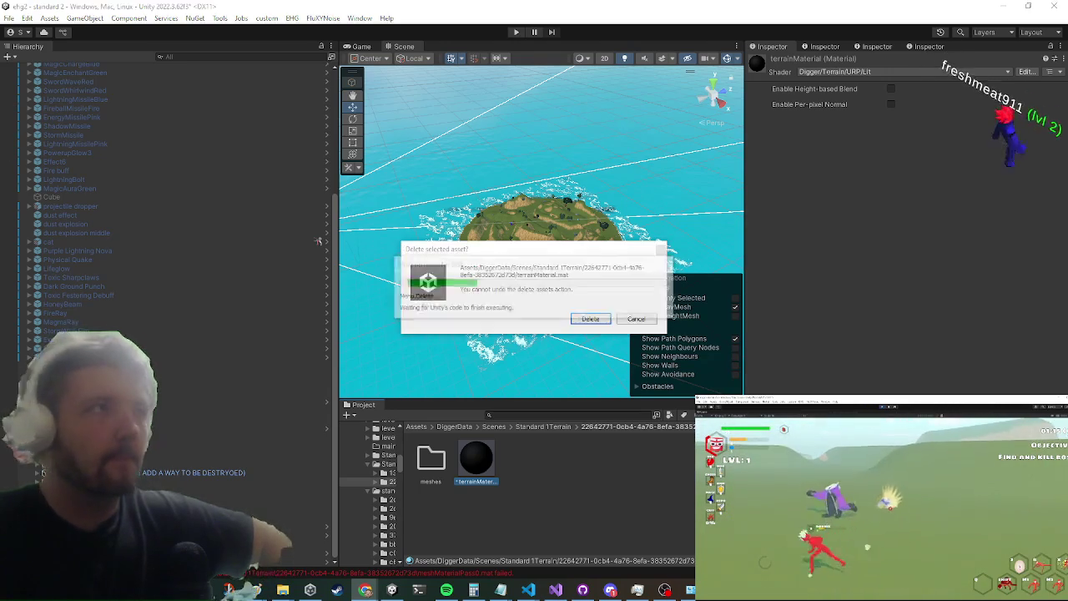
left_click(608, 323)
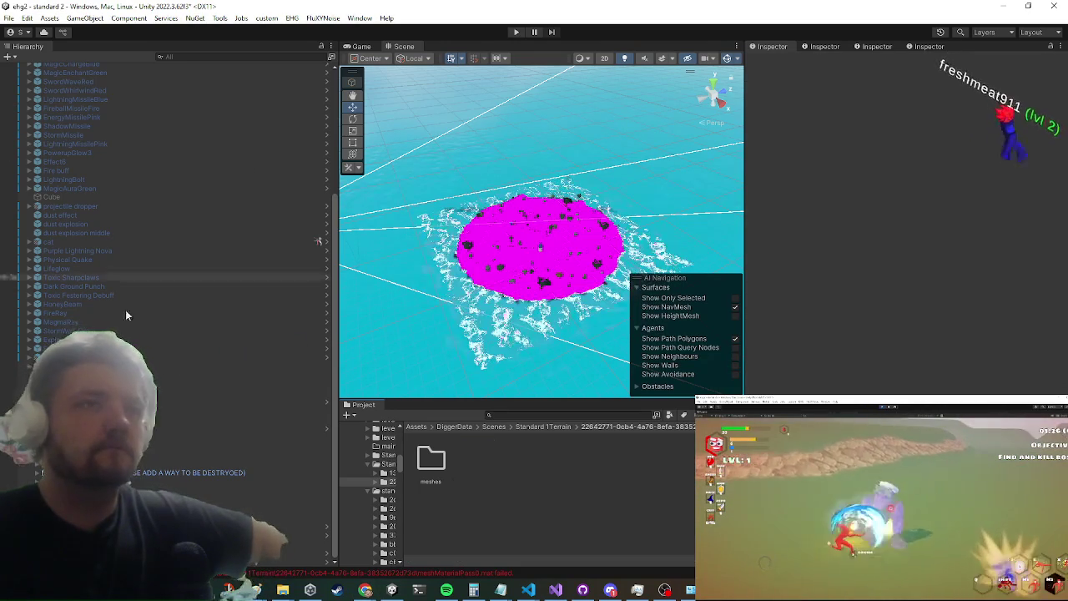
Step: Select Standard 1Terrain, go back to its DiggerData folder, and orbit to view the magenta terrain
left_click(275, 401)
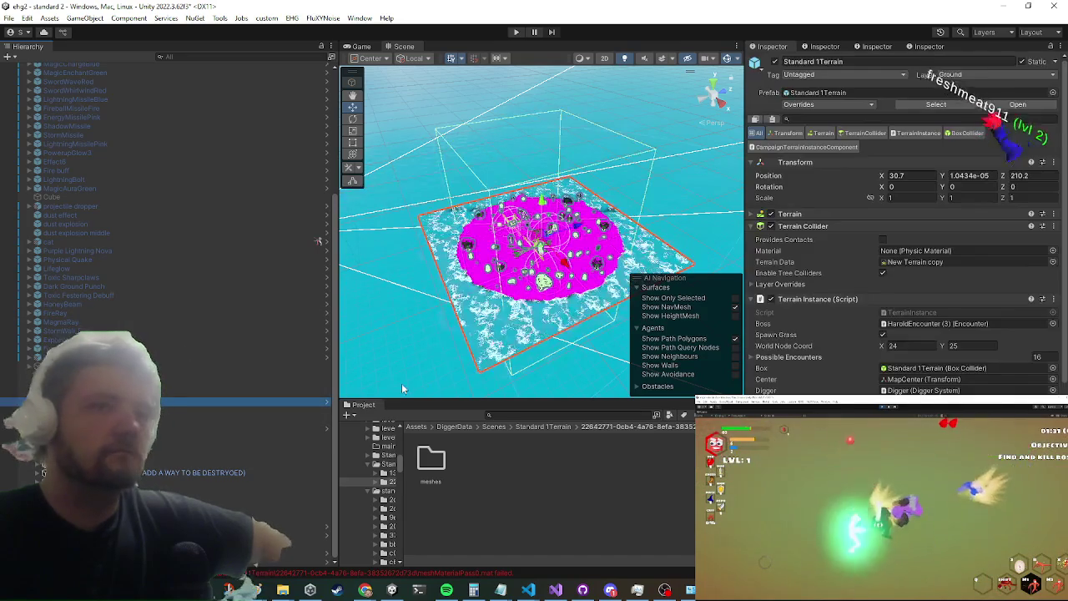
scroll(1010, 389, "down", 5)
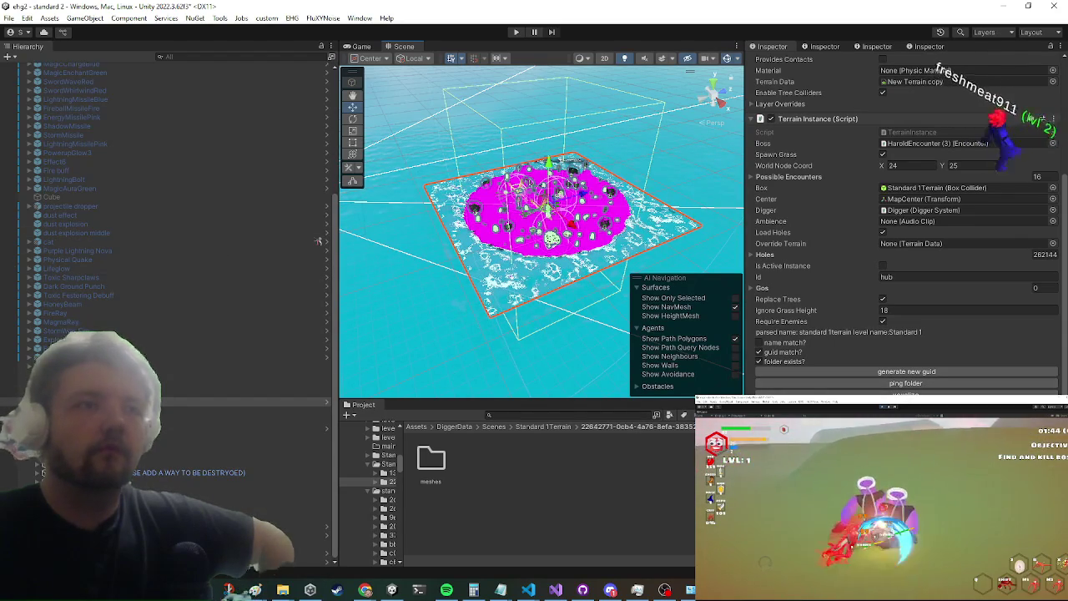
scroll(542, 250, "up", 3)
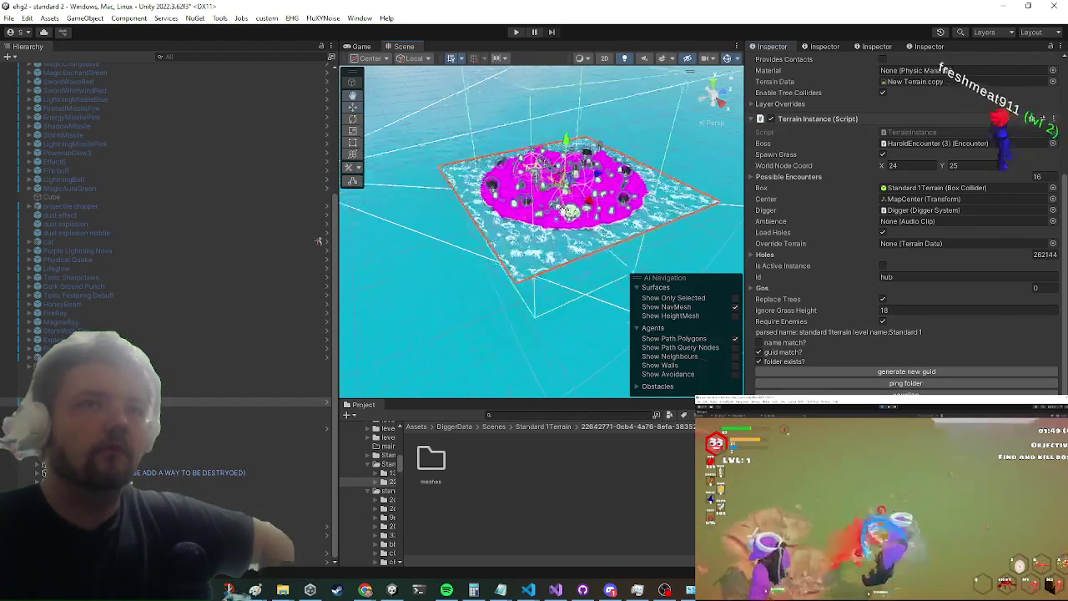
left_click(561, 427)
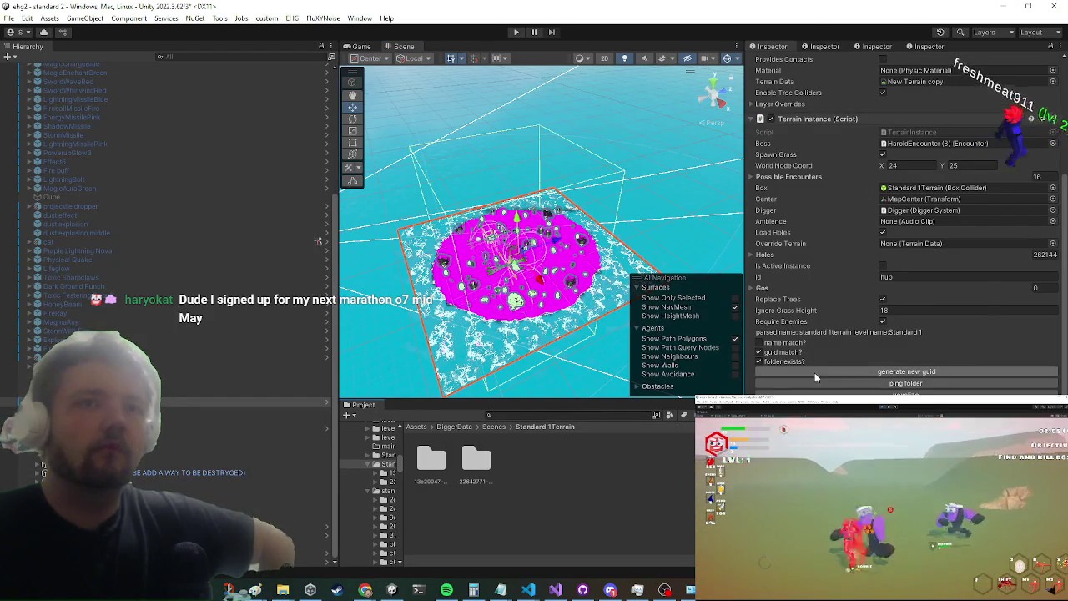
left_click_drag(718, 359, 567, 334)
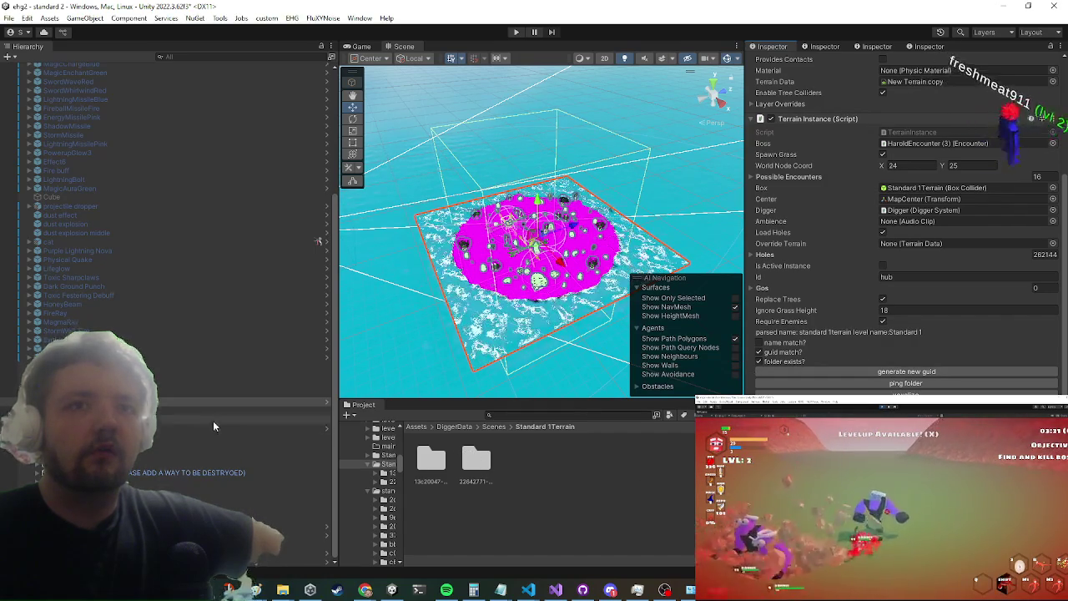
Step: Select the terrain's Digger object and check its new 4a1d377b base data path
left_click(133, 446)
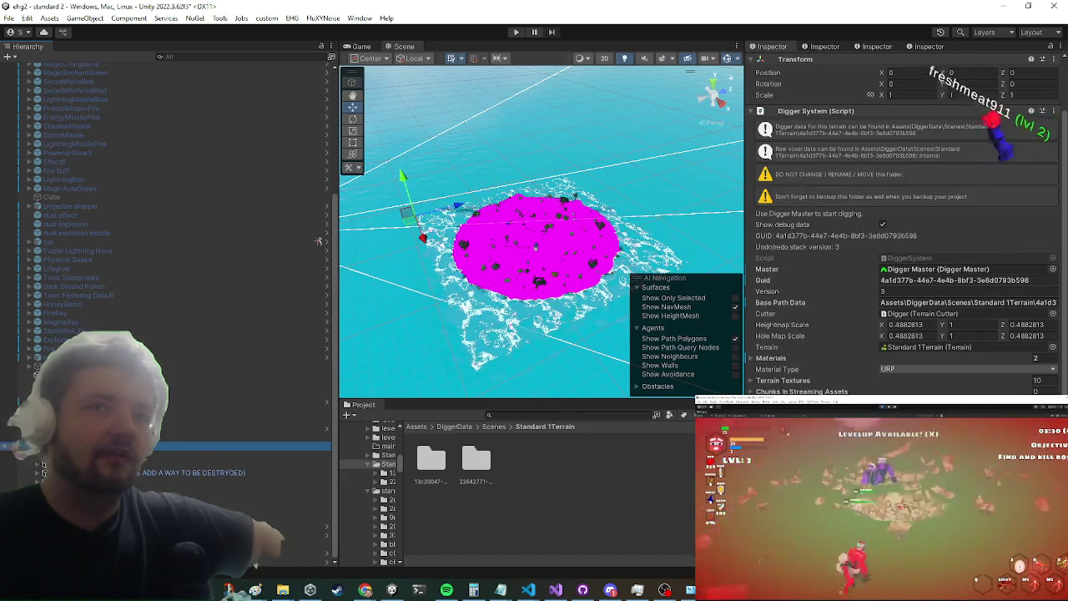
left_click(1003, 307)
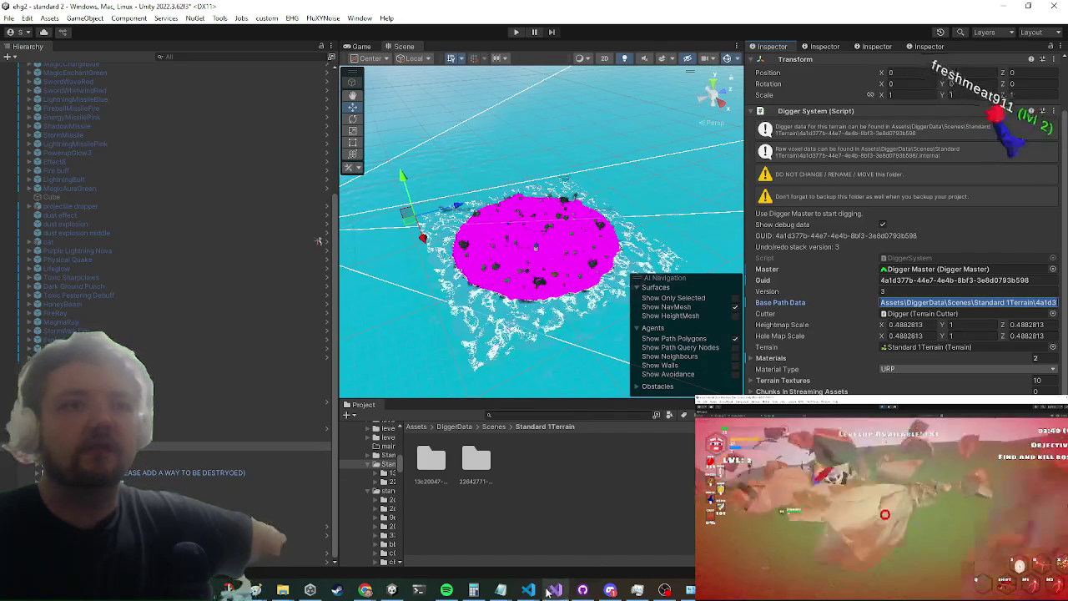
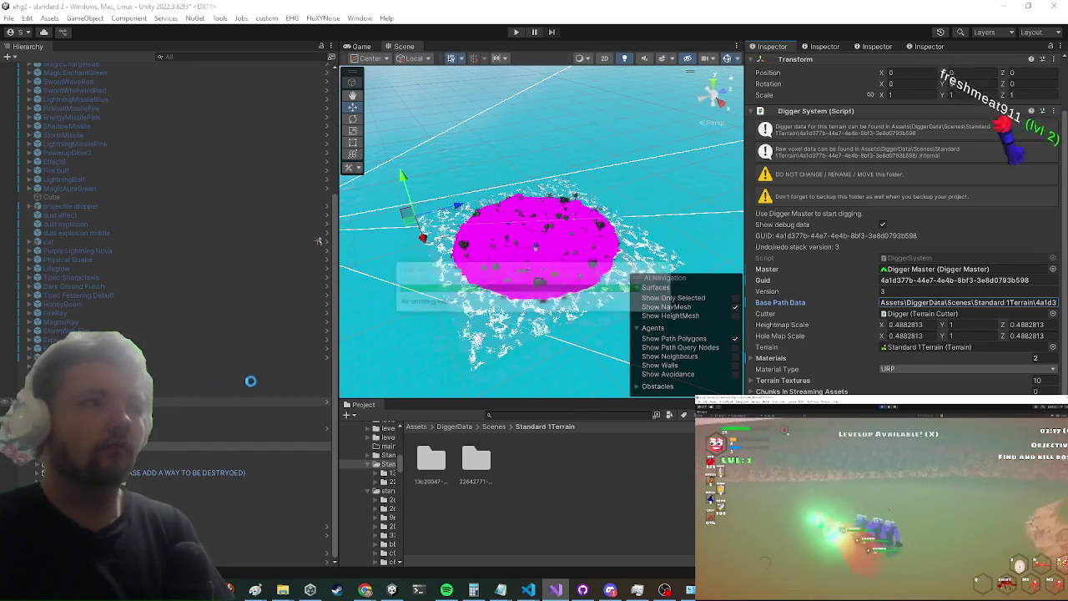
Step: Select Standard 1Terrain and generate a new GUID in its Terrain Instance (Script) component
left_click(237, 401)
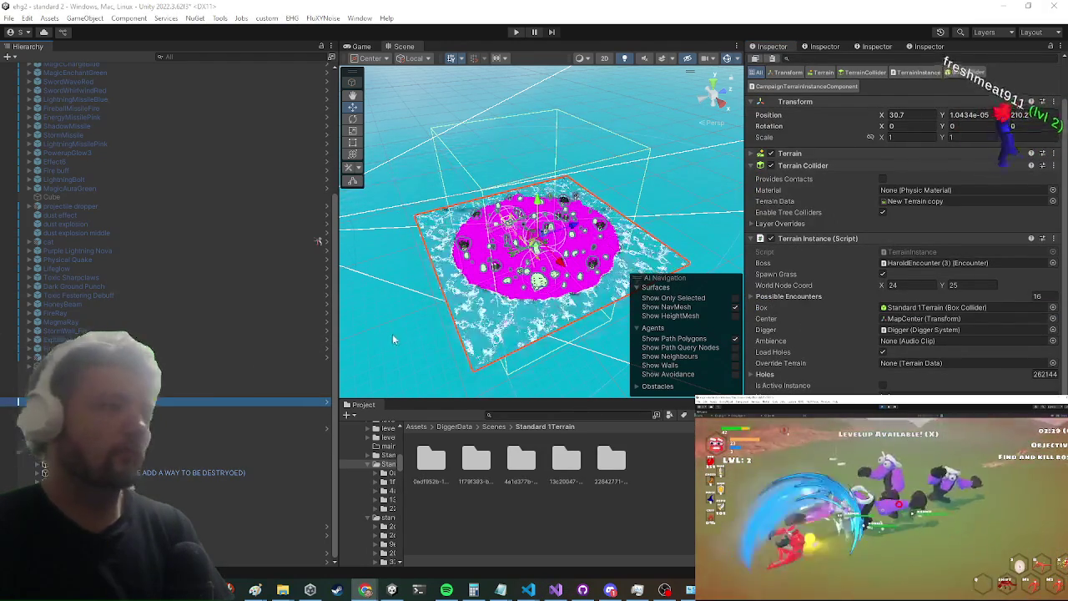
scroll(932, 288, "down", 2)
scroll(932, 288, "down", 2)
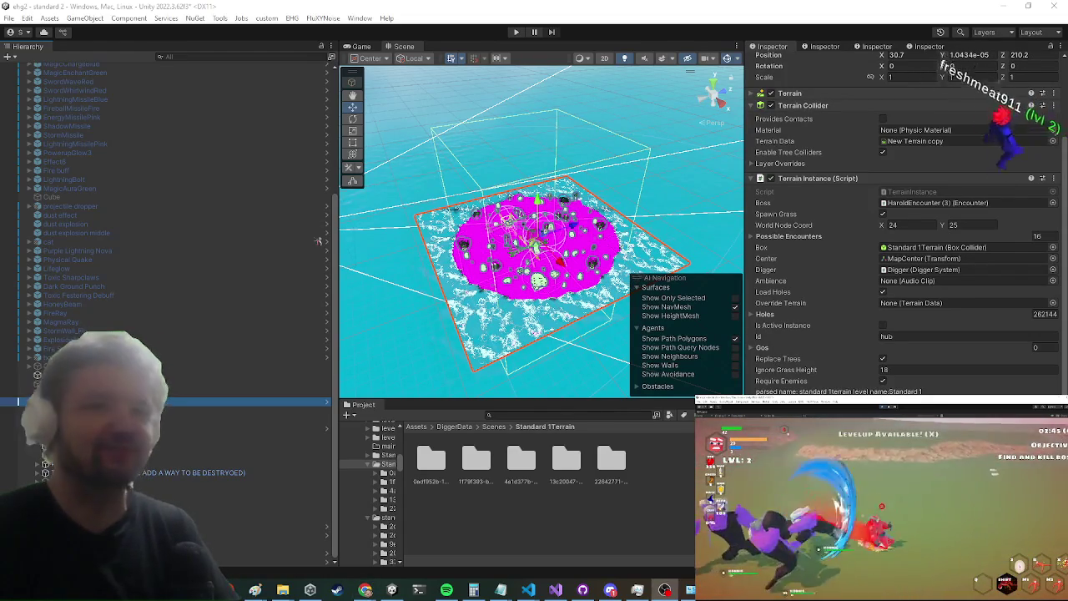
scroll(924, 342, "down", 6)
left_click(923, 342)
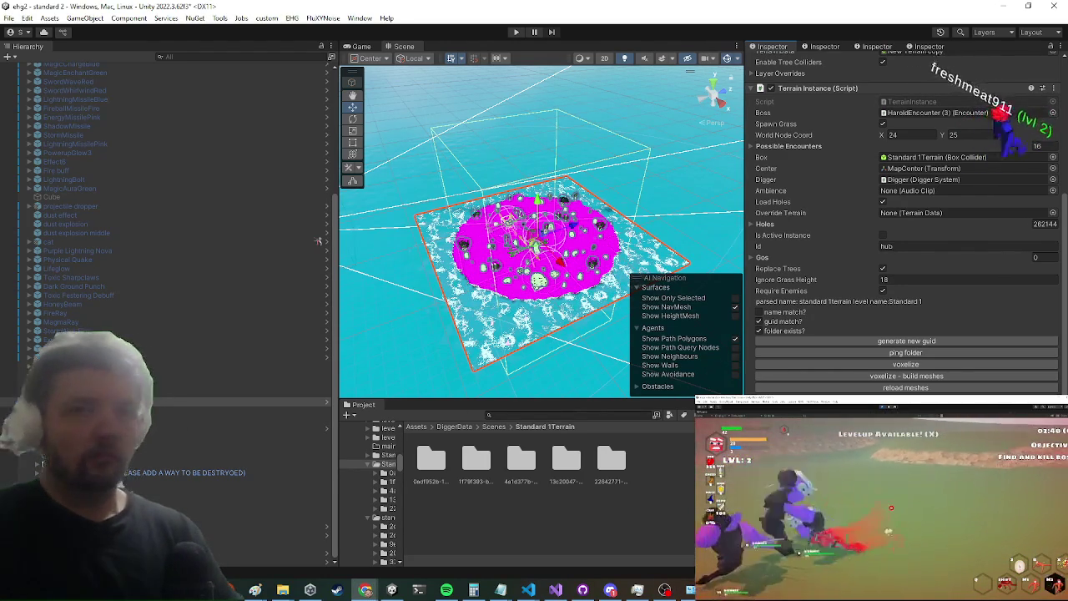
Step: Reselect Standard 1Terrain and generate a fresh GUID in its Terrain Instance settings
left_click(507, 305)
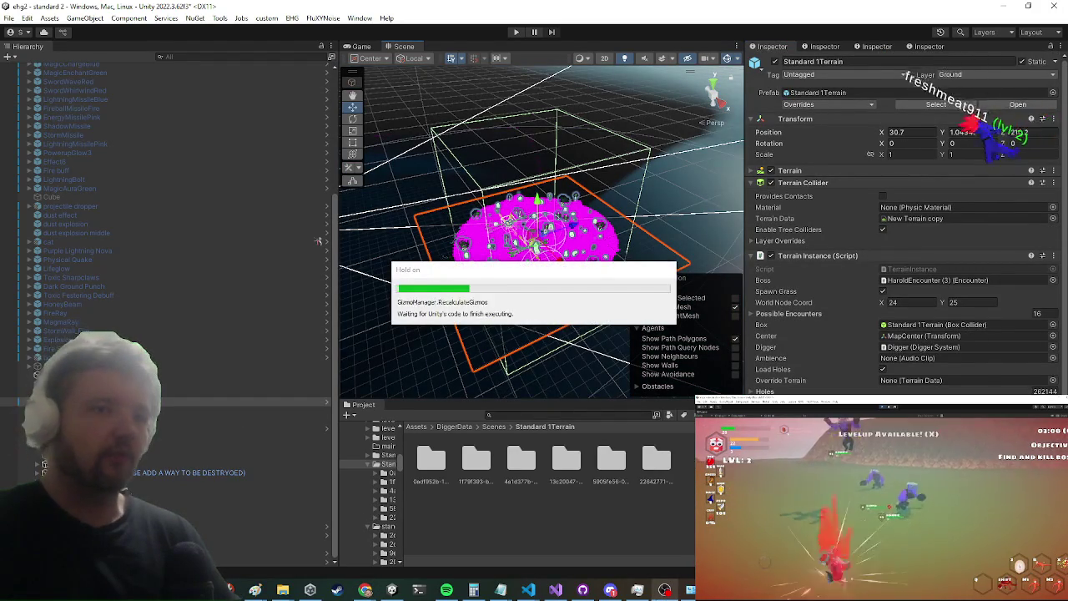
scroll(901, 333, "down", 4)
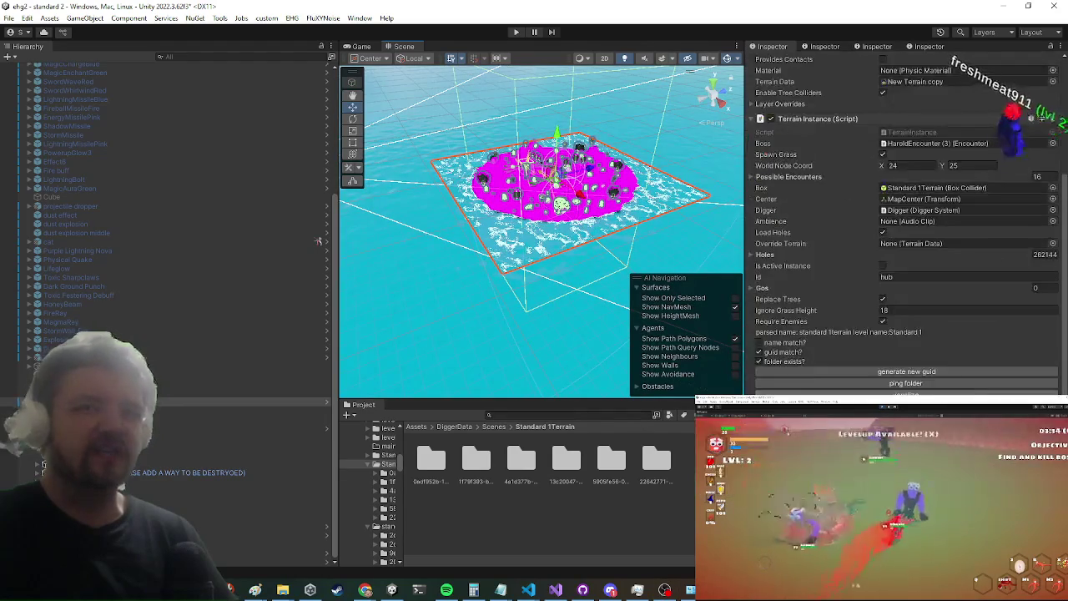
left_click(901, 368)
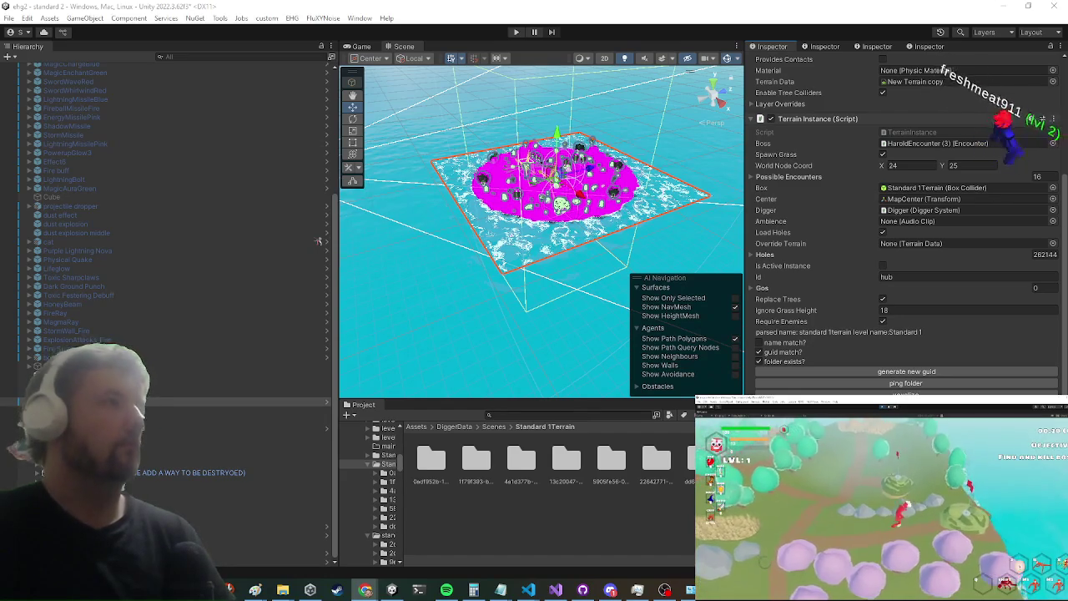
left_click_drag(534, 250, 687, 257)
Step: Generate one more terrain GUID, then minimize everything to the Windows desktop with Win+D
left_click(847, 368)
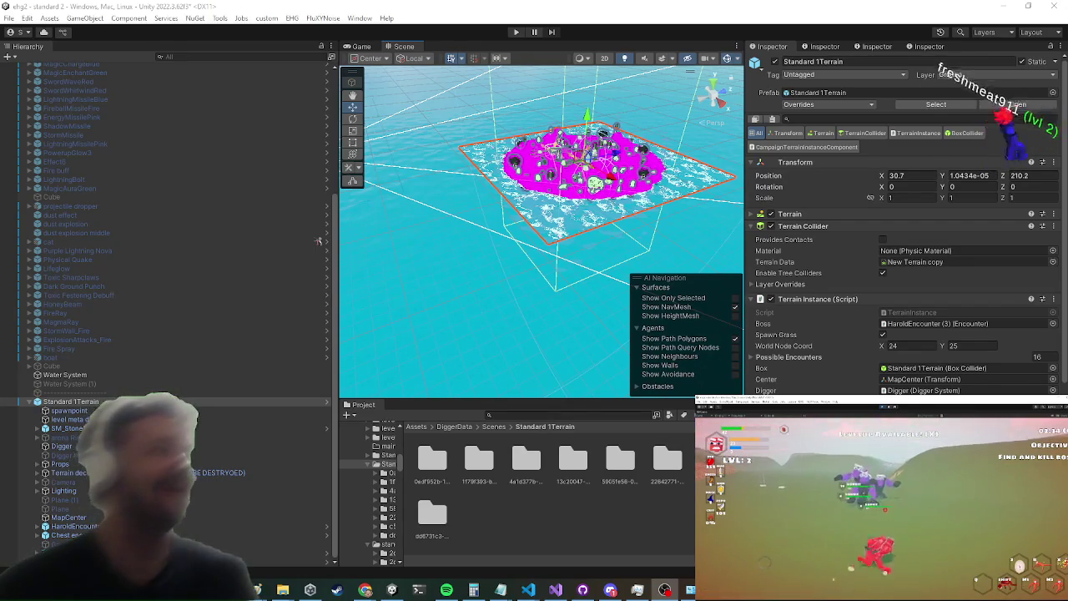
key("super+d")
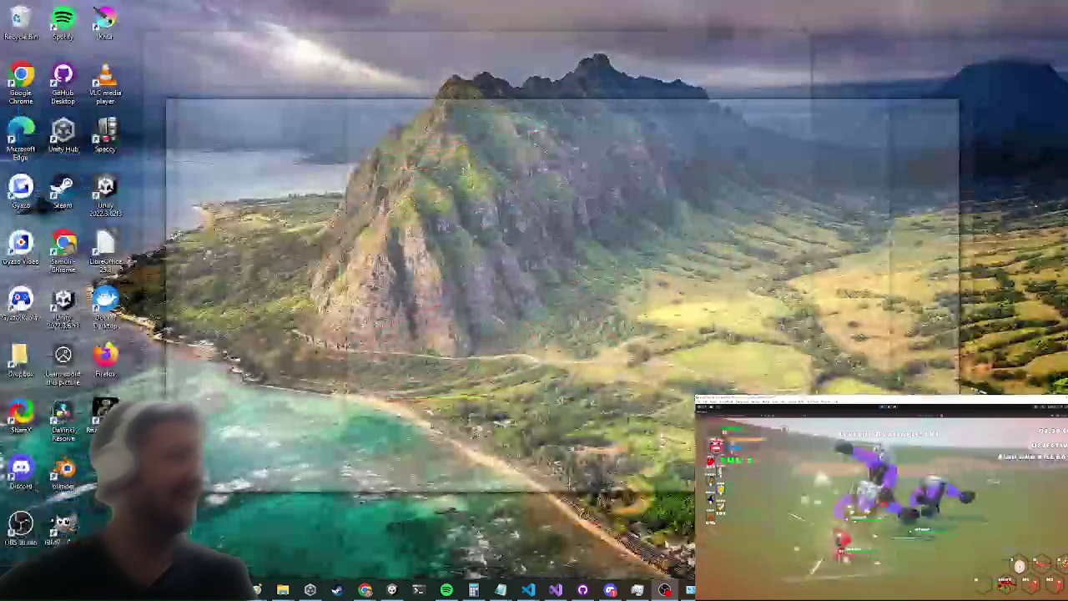
Step: Restore the Unity Editor window with Win+D
key("super+d")
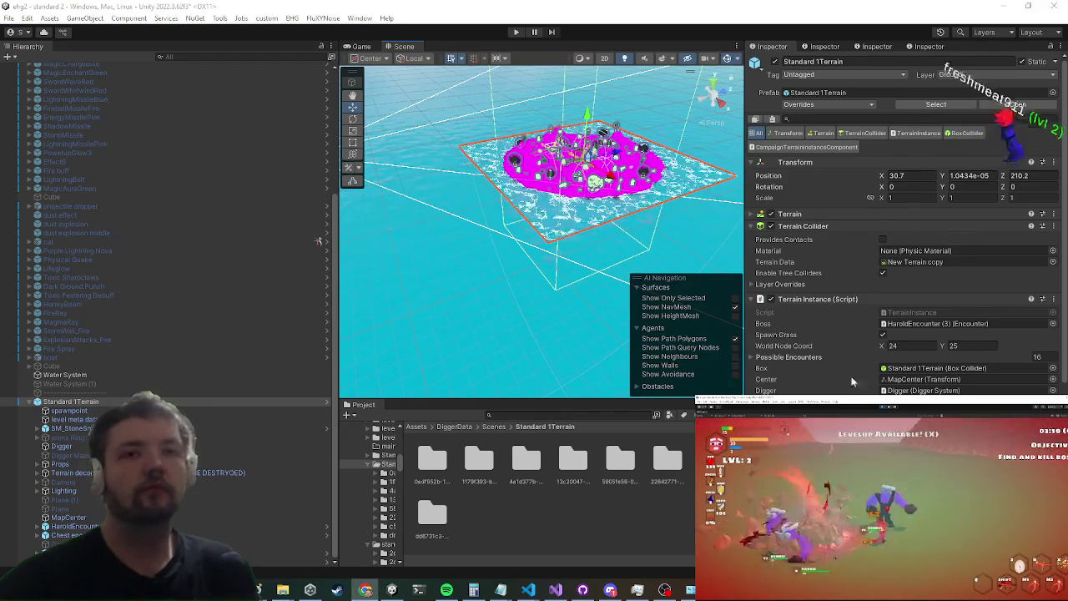
Step: Open the long-named terrain data folder in Project and select Digger Master in the Hierarchy
scroll(839, 373, "down", 3)
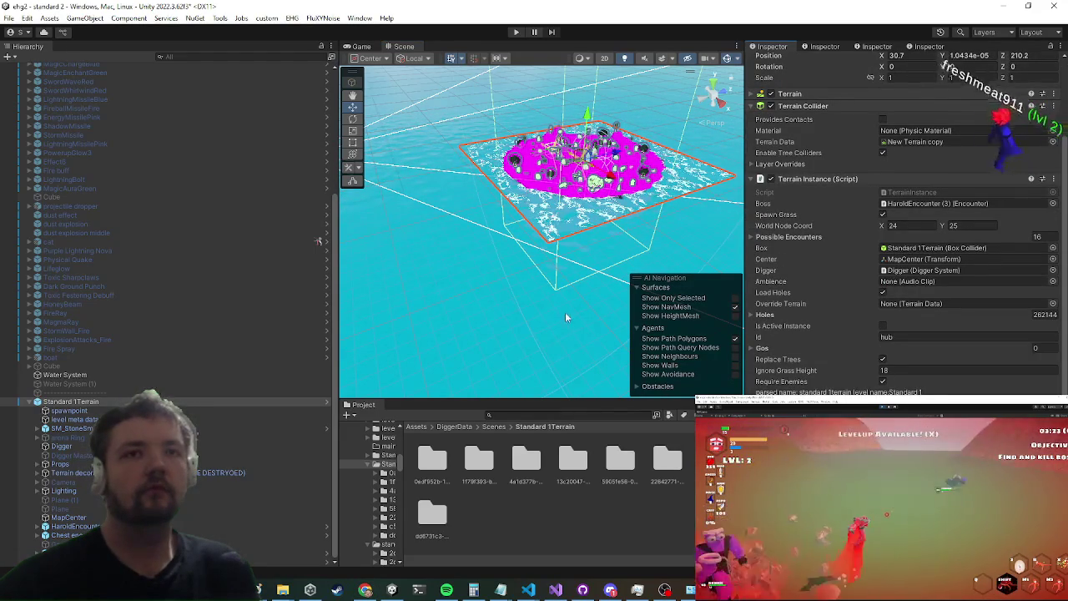
left_click_drag(566, 300, 544, 330)
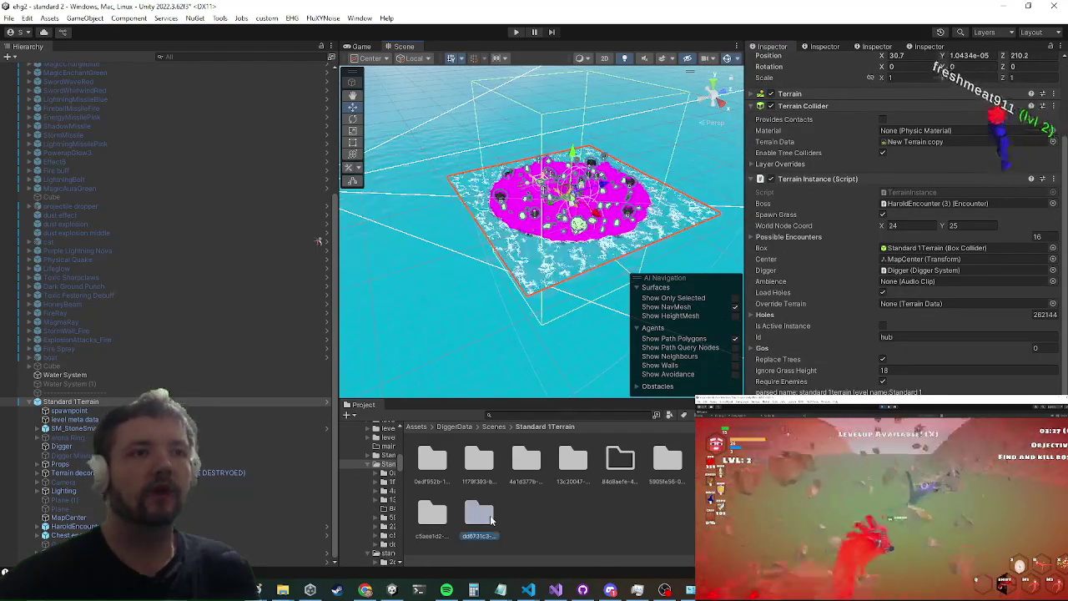
left_click(479, 515)
double_click(491, 517)
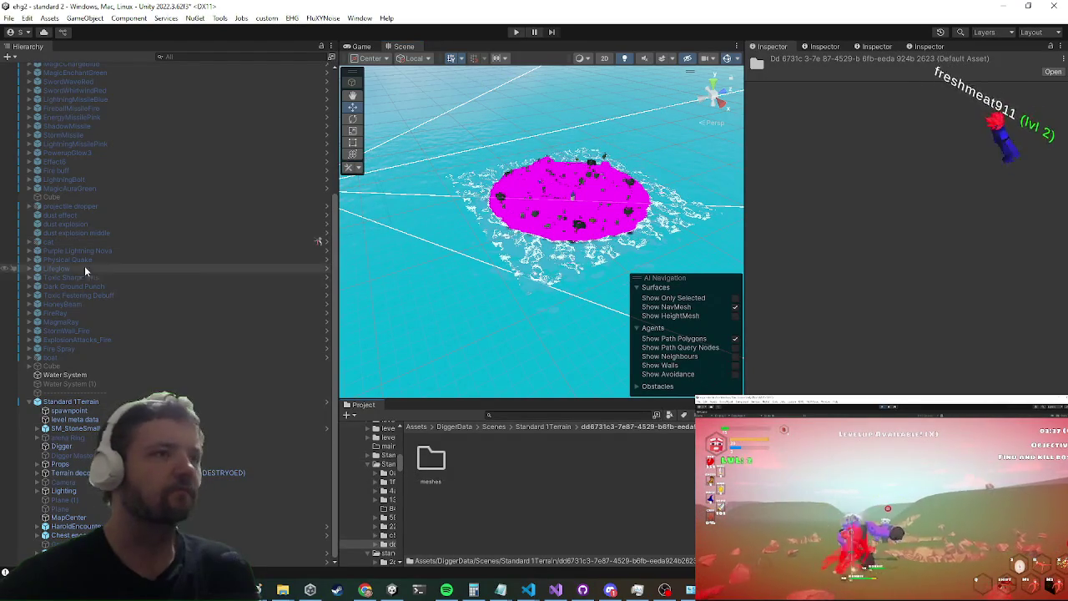
scroll(70, 270, "up", 5)
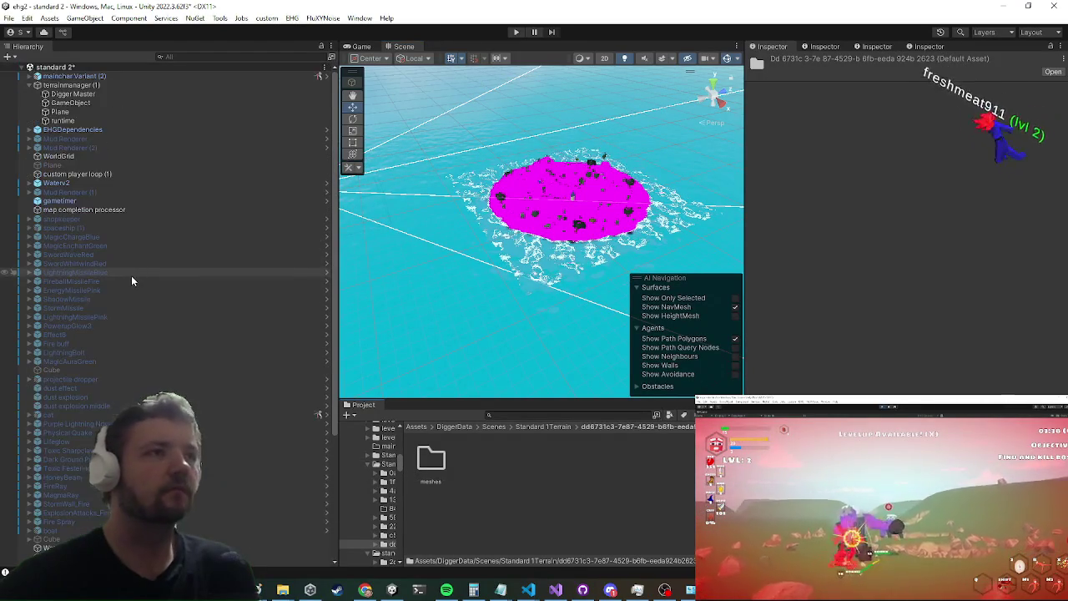
left_click(81, 94)
Step: Accept the Digger version prompts, Opacity as Density warnings and update notices with Ok
left_click(605, 321)
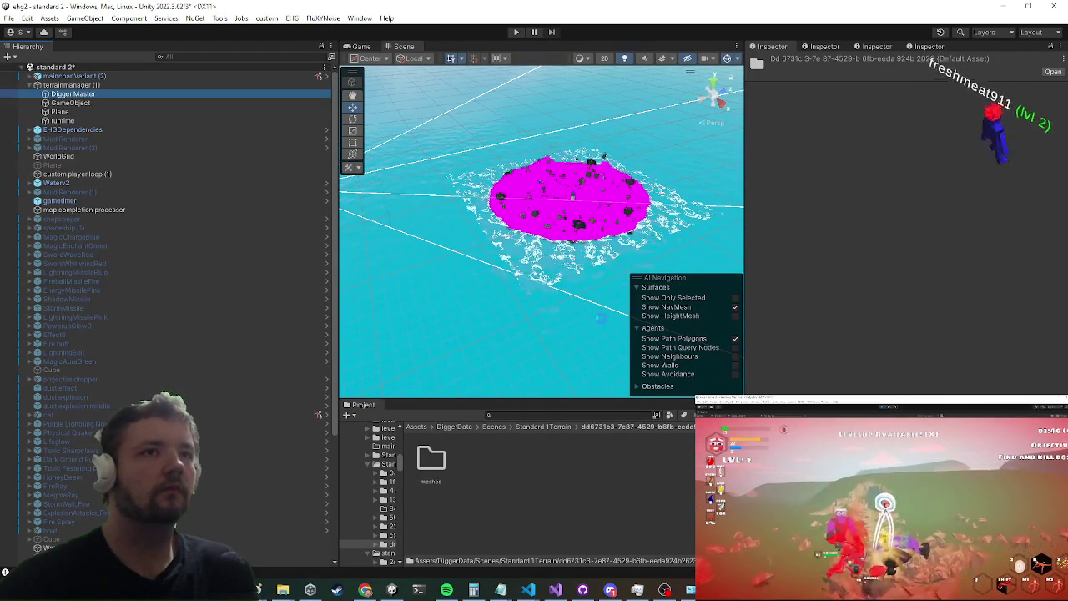
left_click(600, 320)
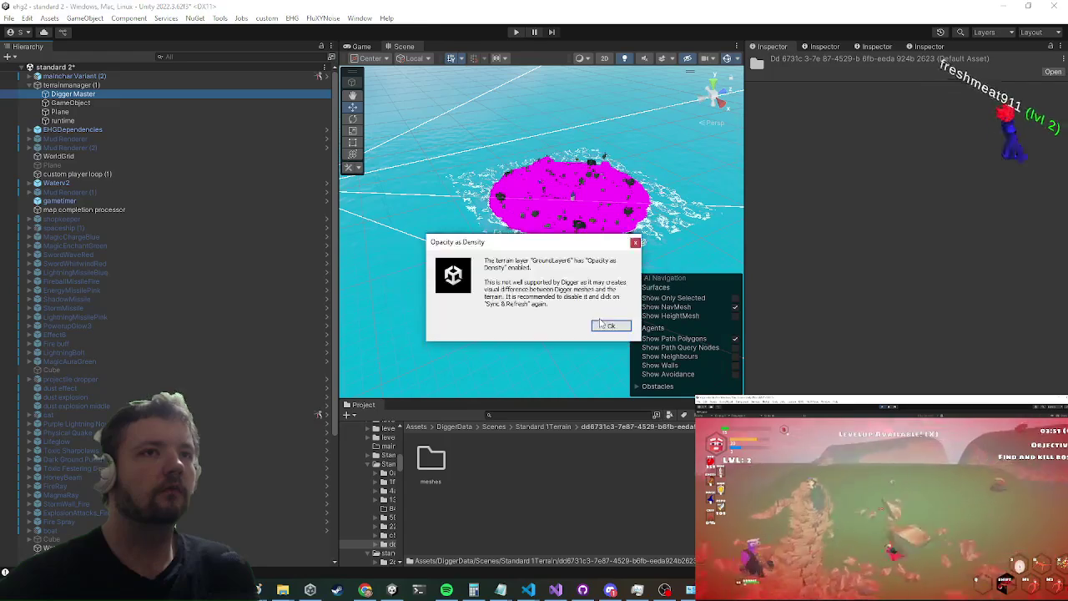
left_click(603, 324)
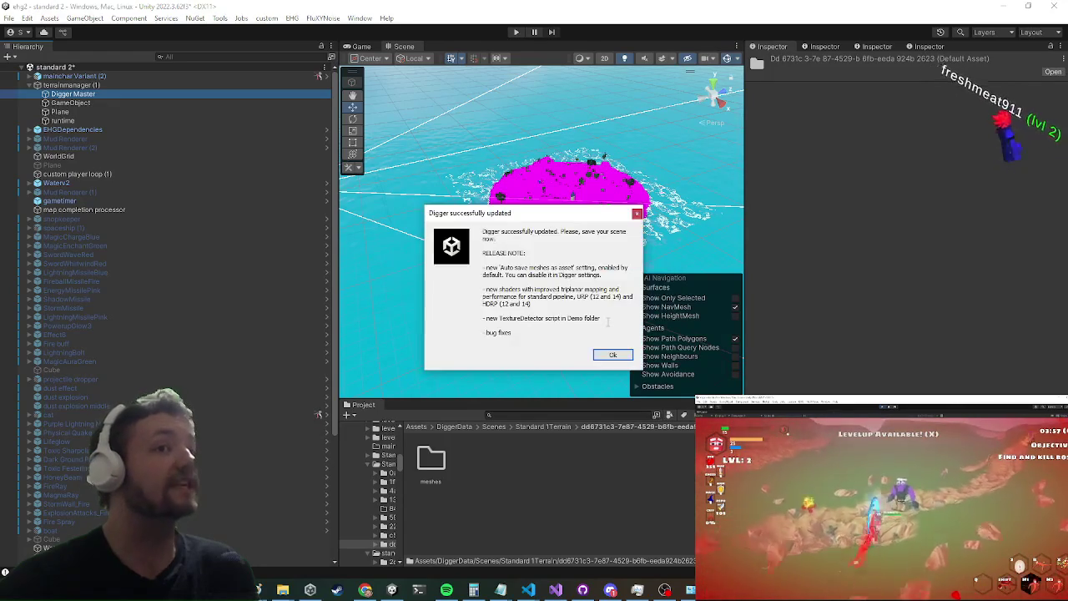
left_click(613, 355)
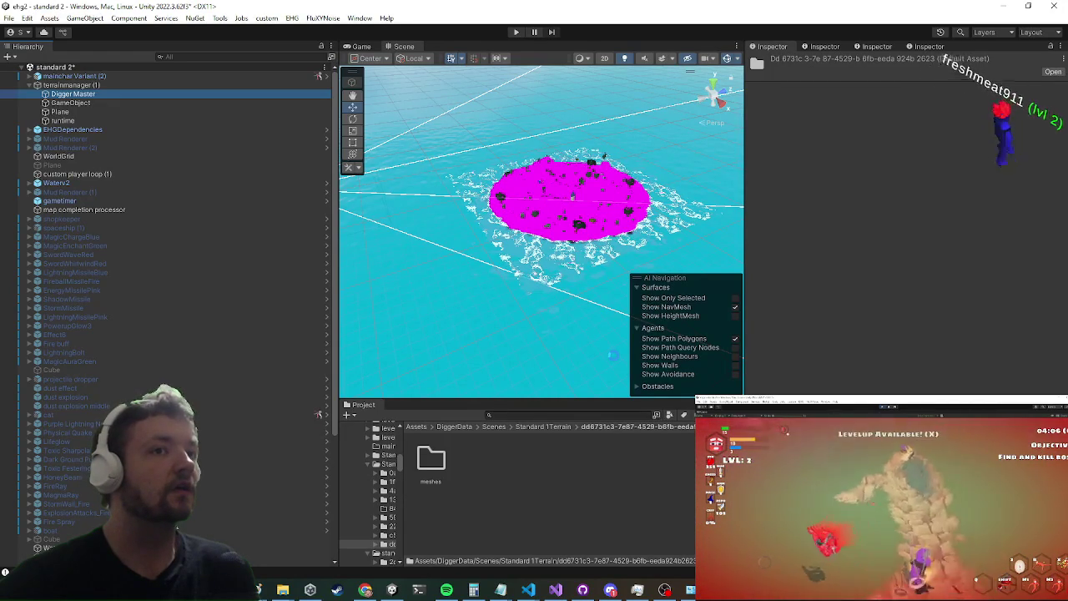
left_click(612, 328)
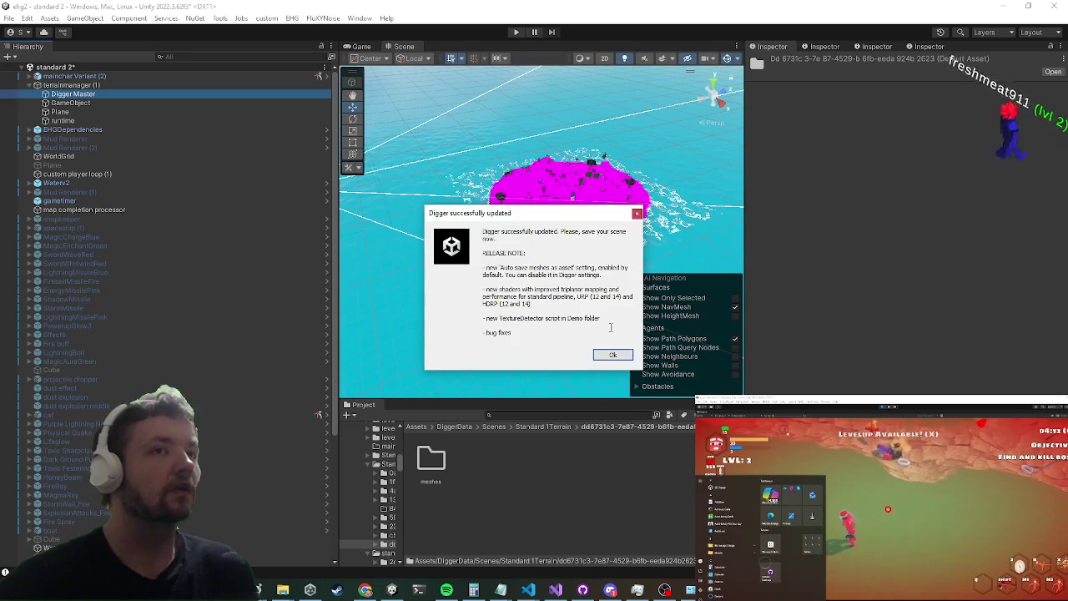
left_click(611, 355)
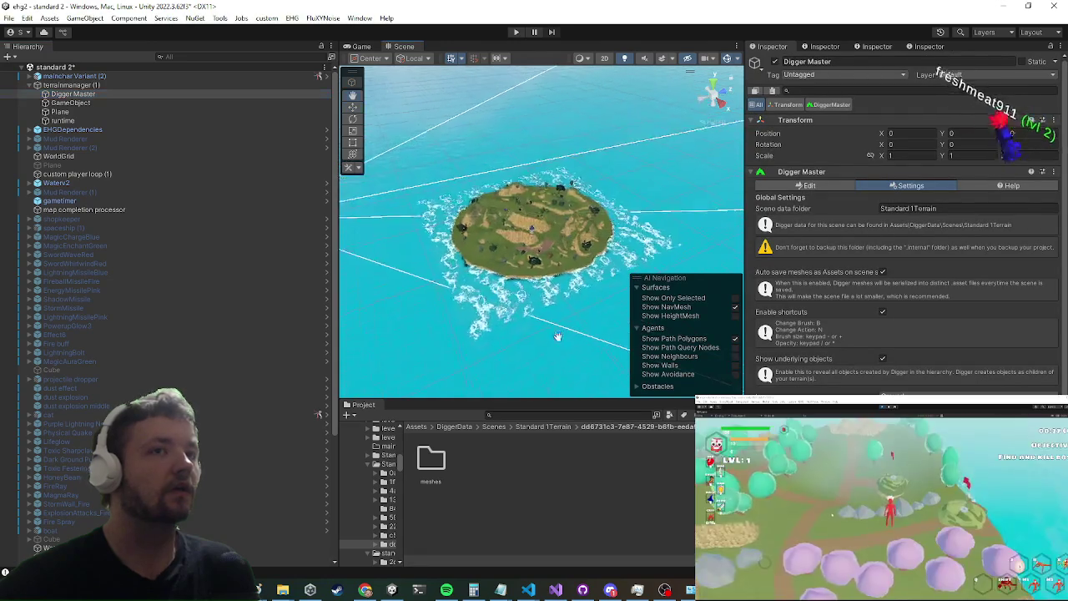
Step: Delete Standard 1Terrain from the scene via its Hierarchy context menu
scroll(512, 366, "up", 5)
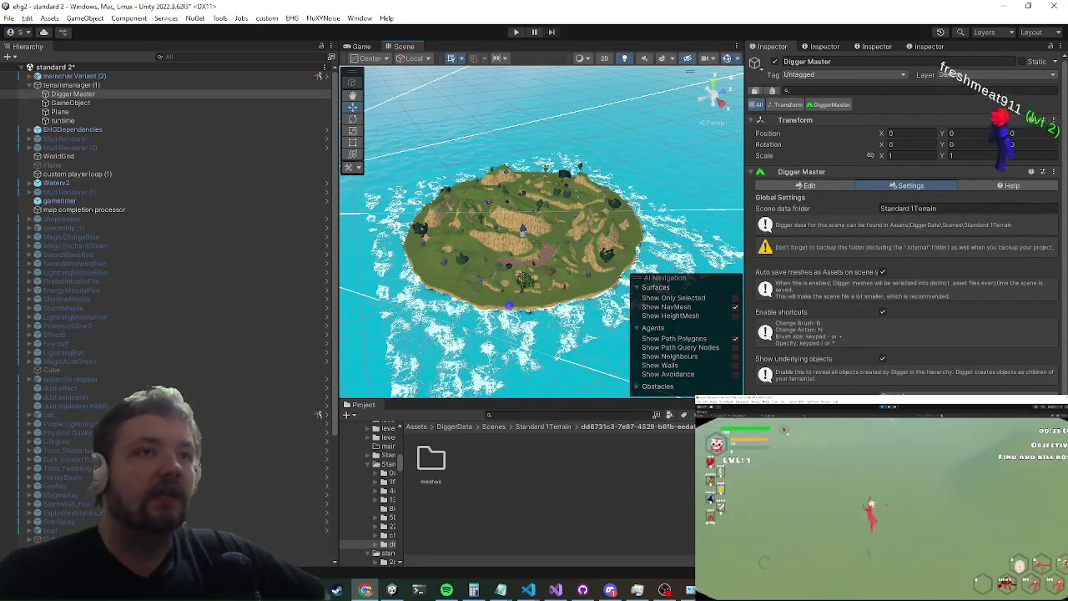
scroll(265, 372, "down", 5)
left_click(242, 401)
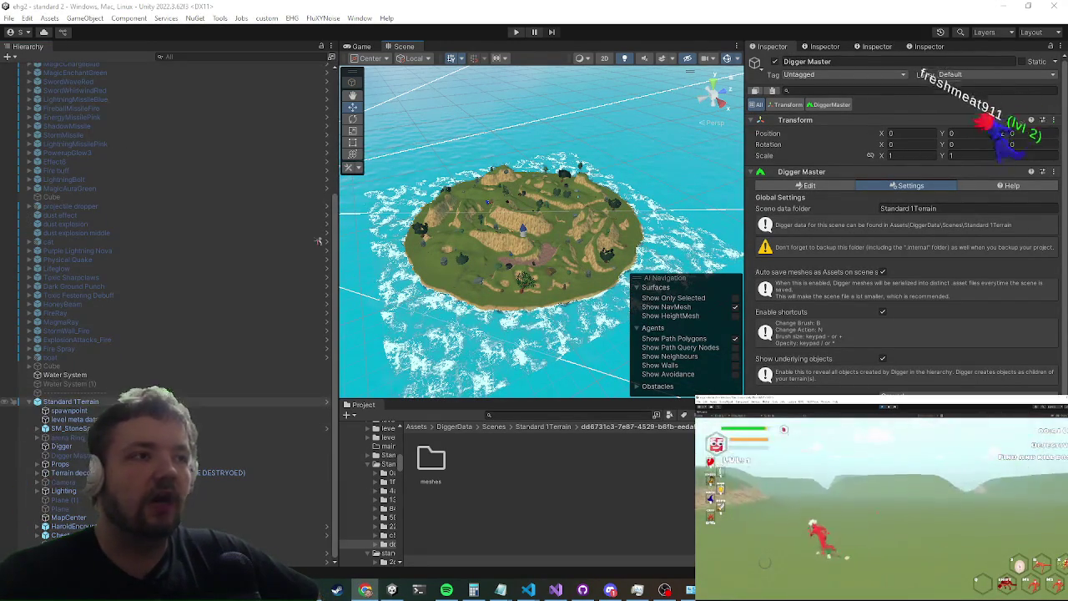
right_click(121, 402)
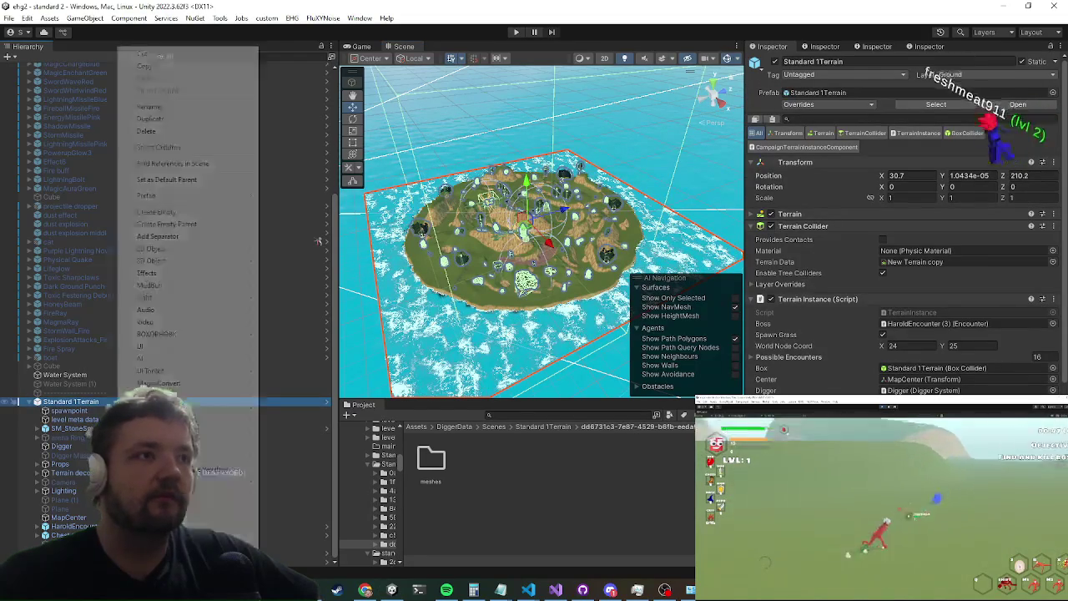
left_click(146, 131)
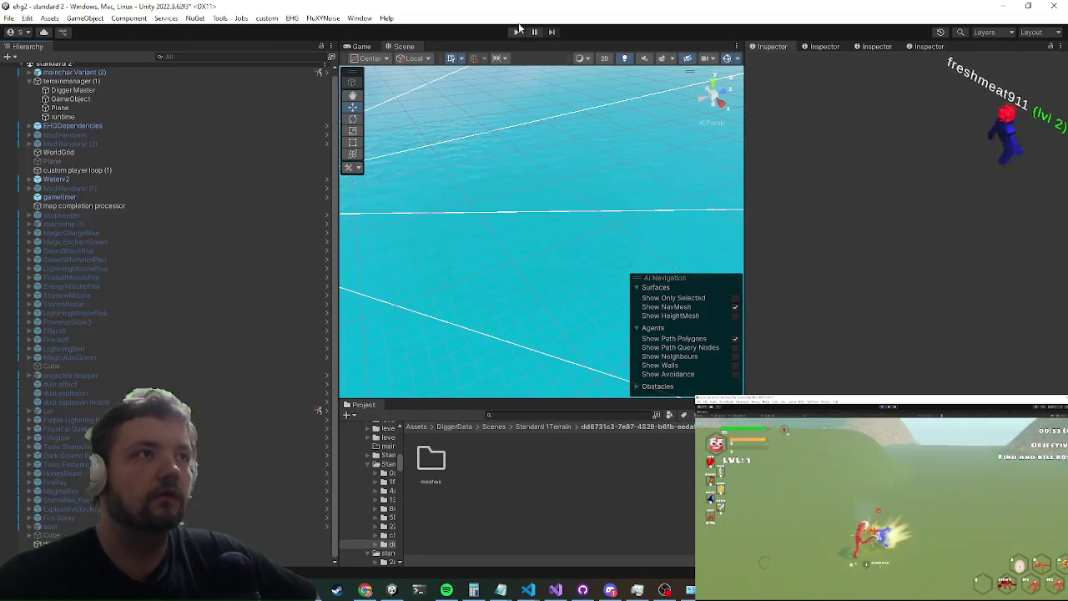
left_click_drag(564, 272, 570, 279)
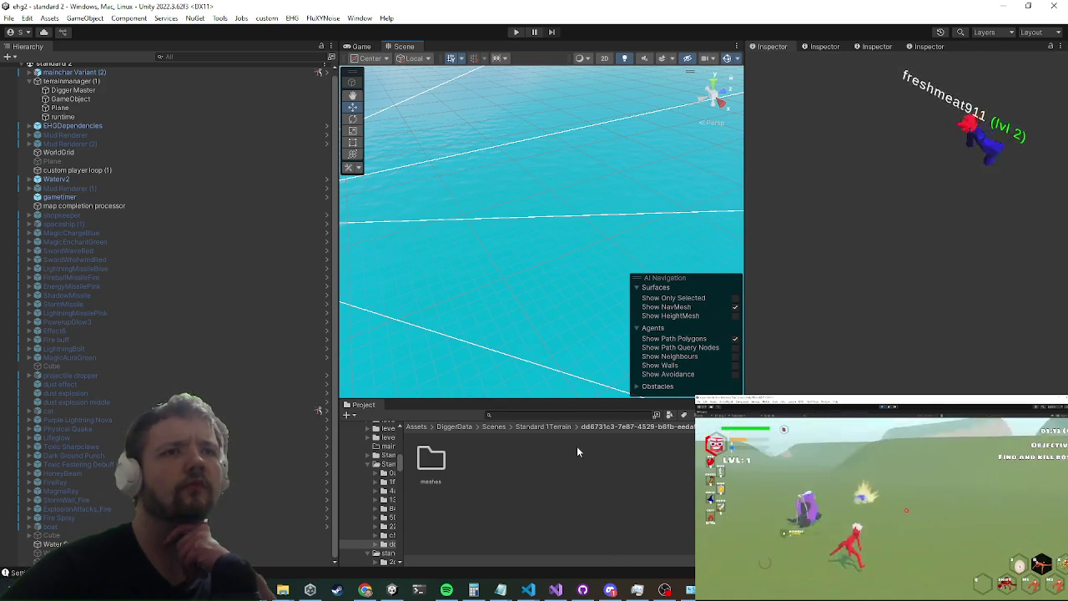
Step: Run the game briefly in play mode, then search the Project for 'standard 1'
left_click(512, 33)
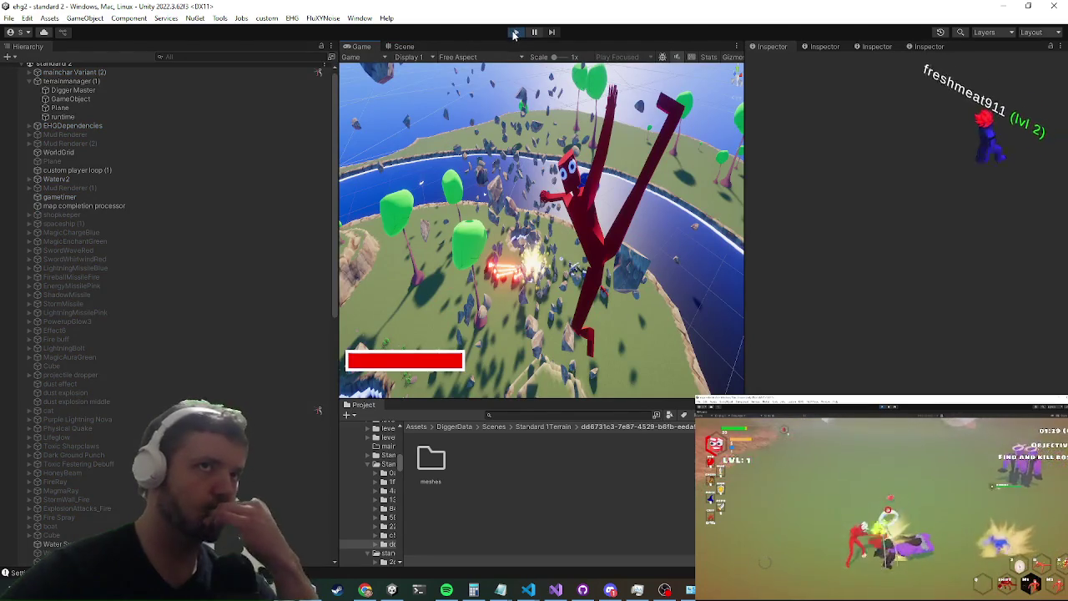
left_click(514, 34)
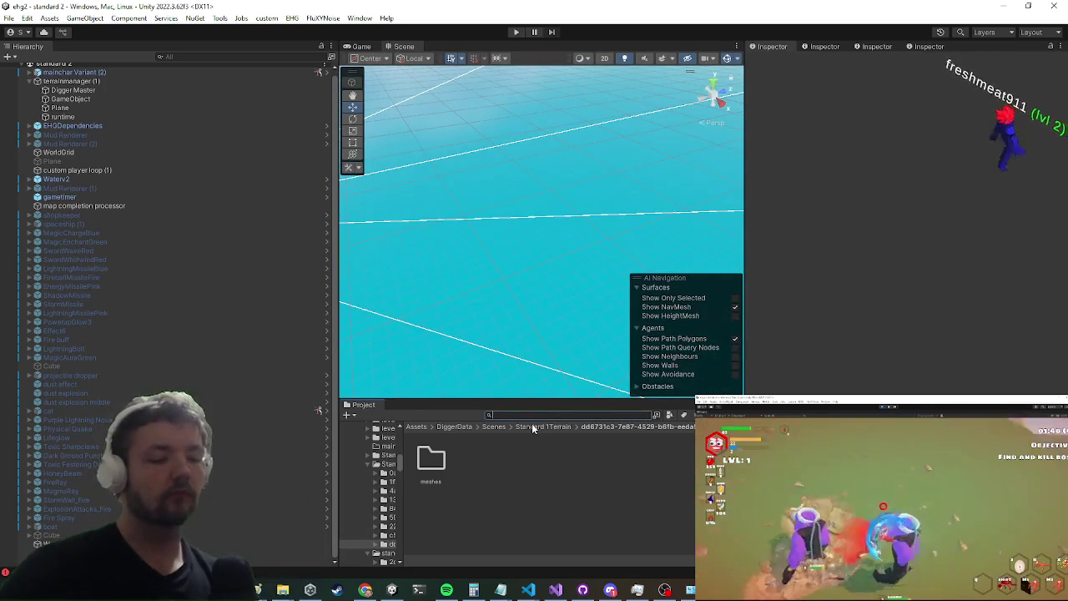
type("standard 1")
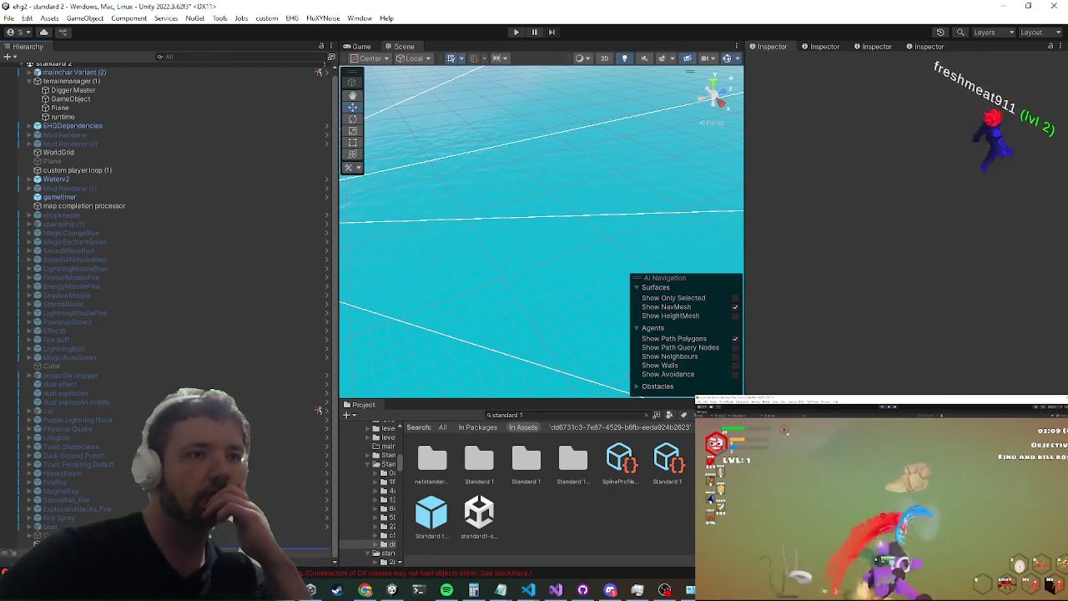
Step: Drag the Standard 1Terrain prefab into the scene and select its Digger child's GUID field
left_click_drag(208, 549, 209, 551)
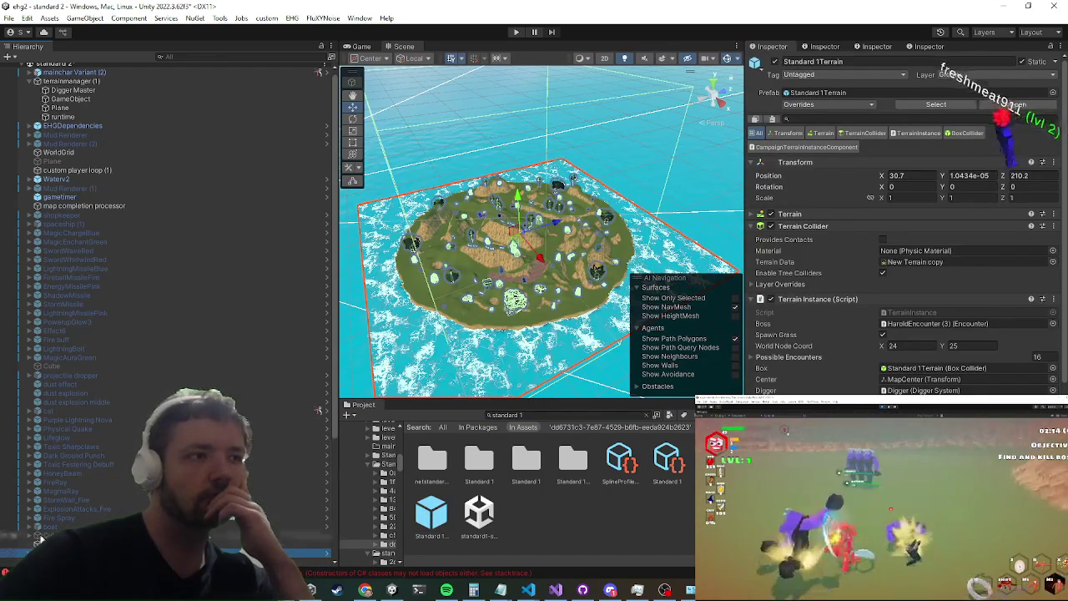
scroll(252, 421, "down", 5)
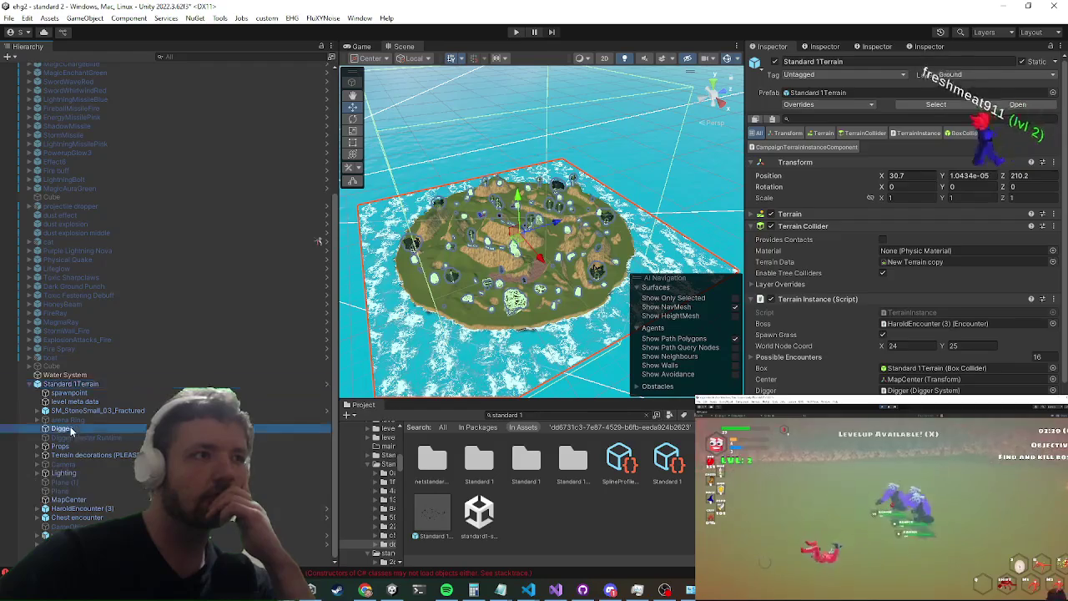
left_click(251, 428)
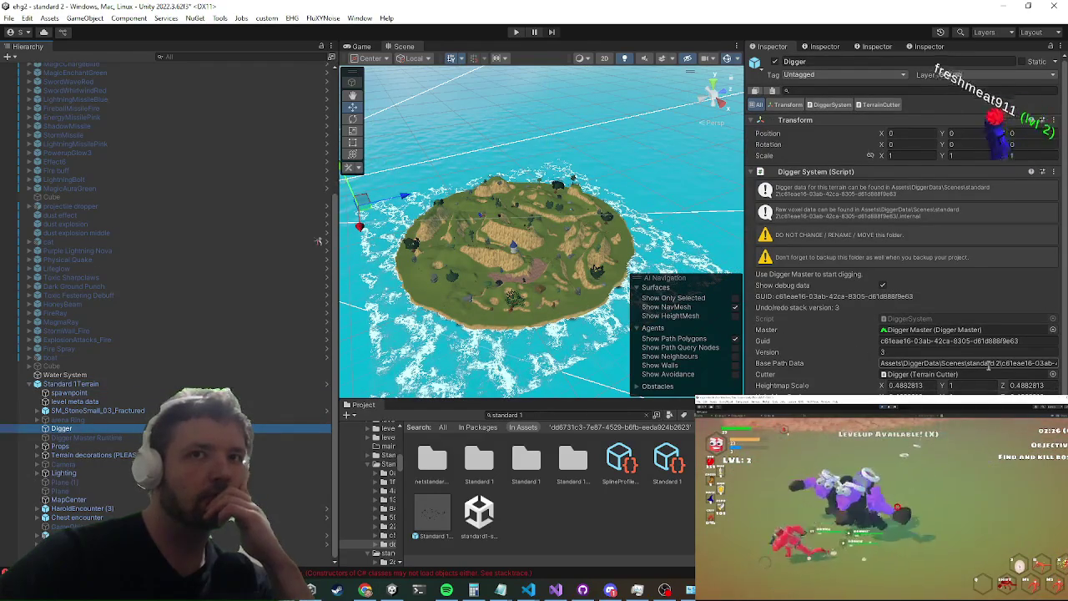
left_click(1001, 342)
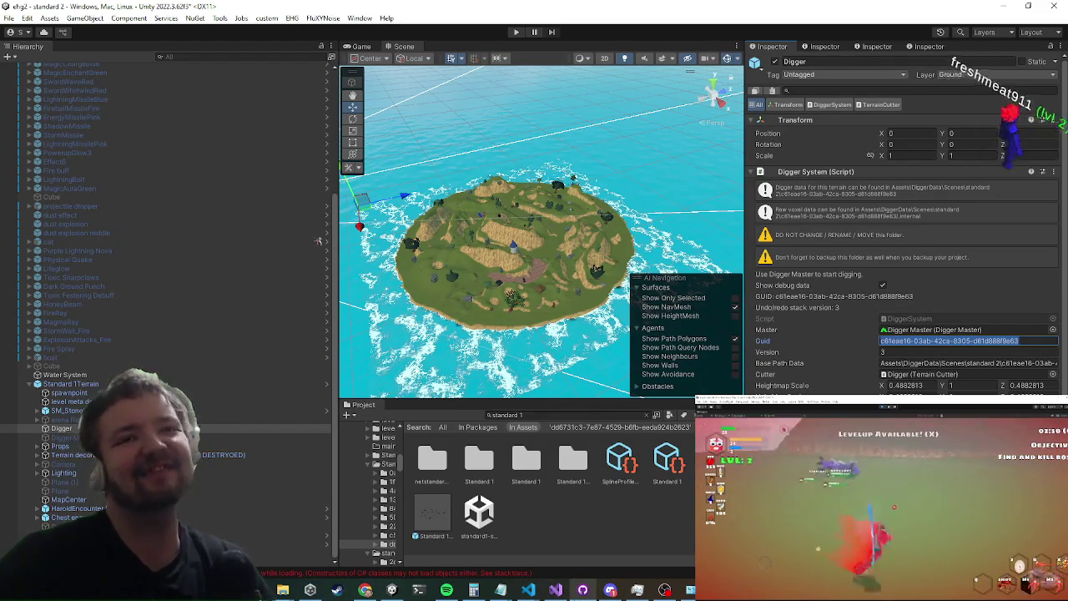
Step: Review GitHub Desktop's 36 changed files, minimize it, and reselect Standard 1Terrain in Unity
mouse_move(583, 590)
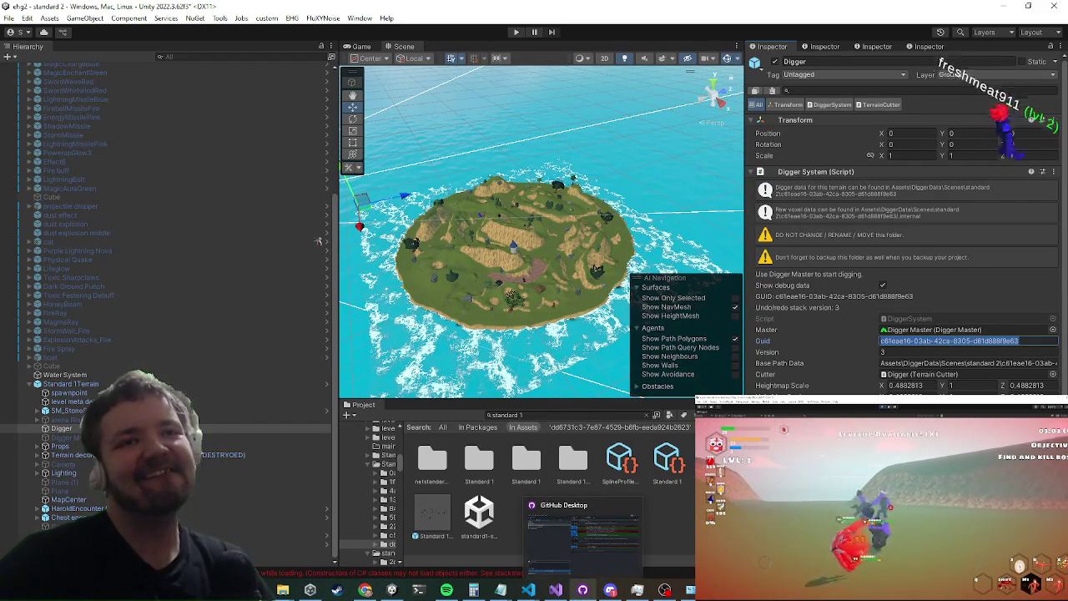
left_click(582, 534)
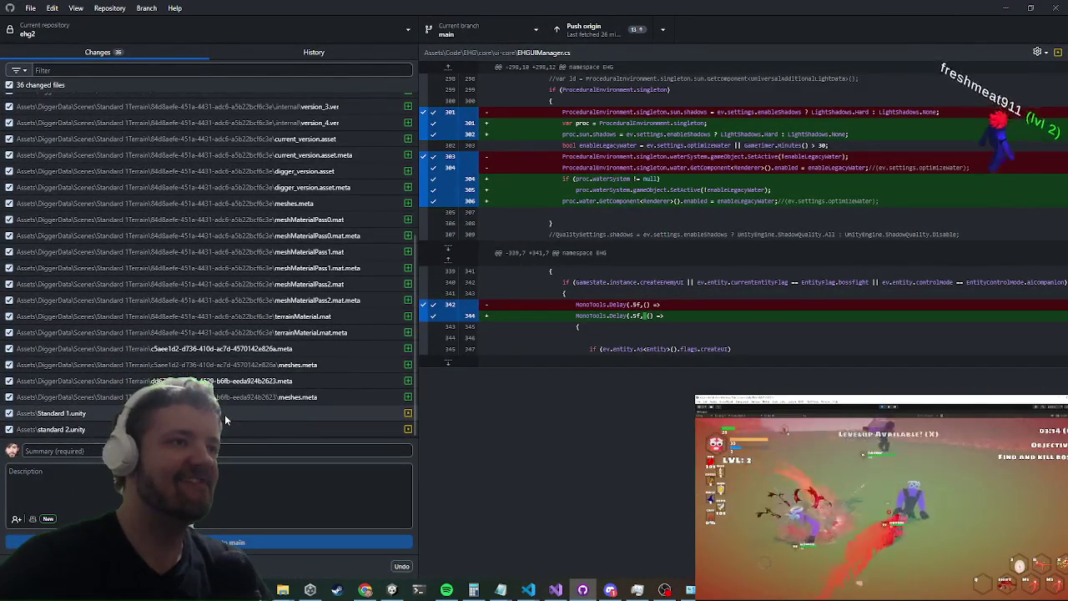
left_click(1012, 7)
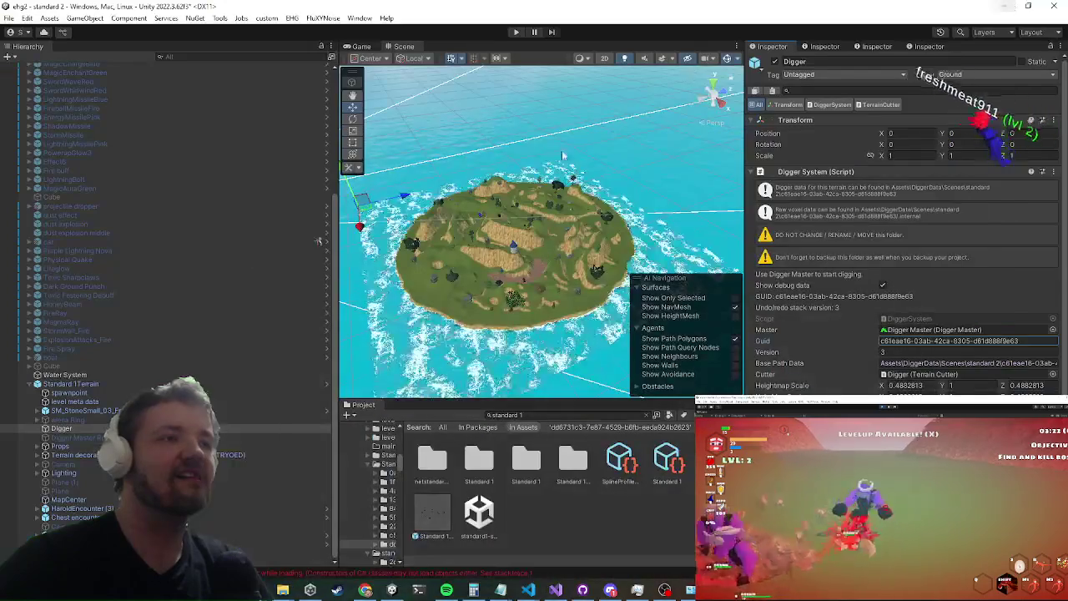
left_click(94, 384)
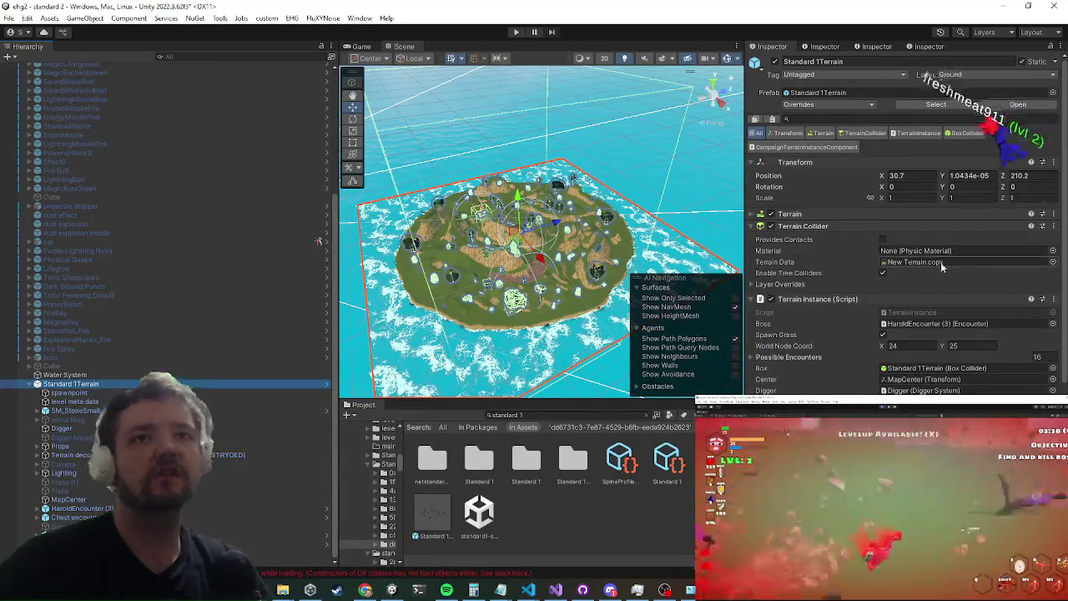
Step: Select terrainmanager (1) and Digger Master, dismissing the New Digger version notice twice
scroll(941, 262, "down", 4)
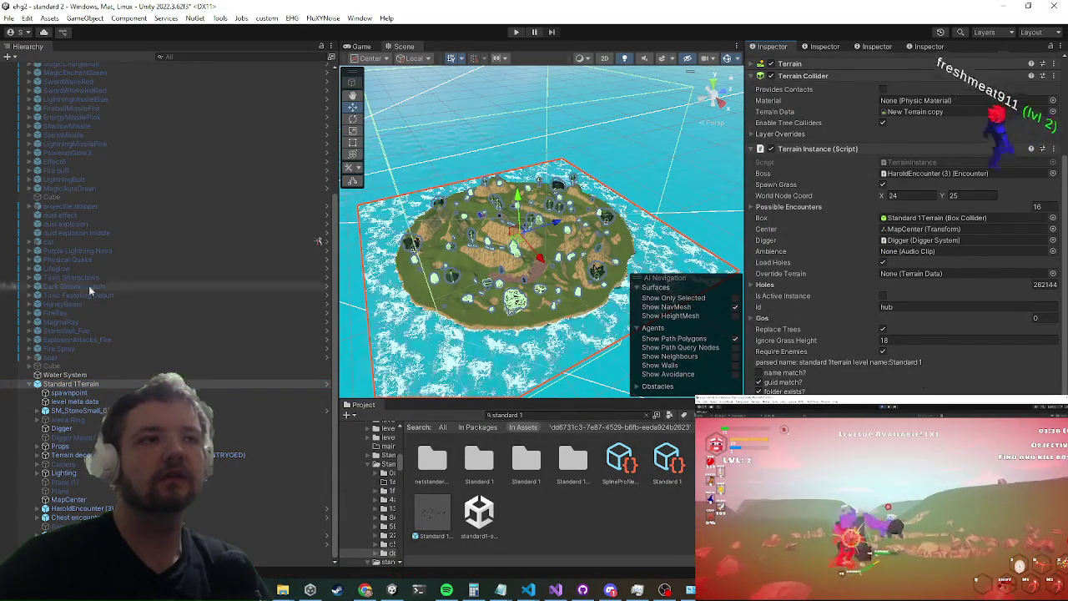
scroll(182, 331, "up", 7)
left_click(164, 84)
left_click(159, 93)
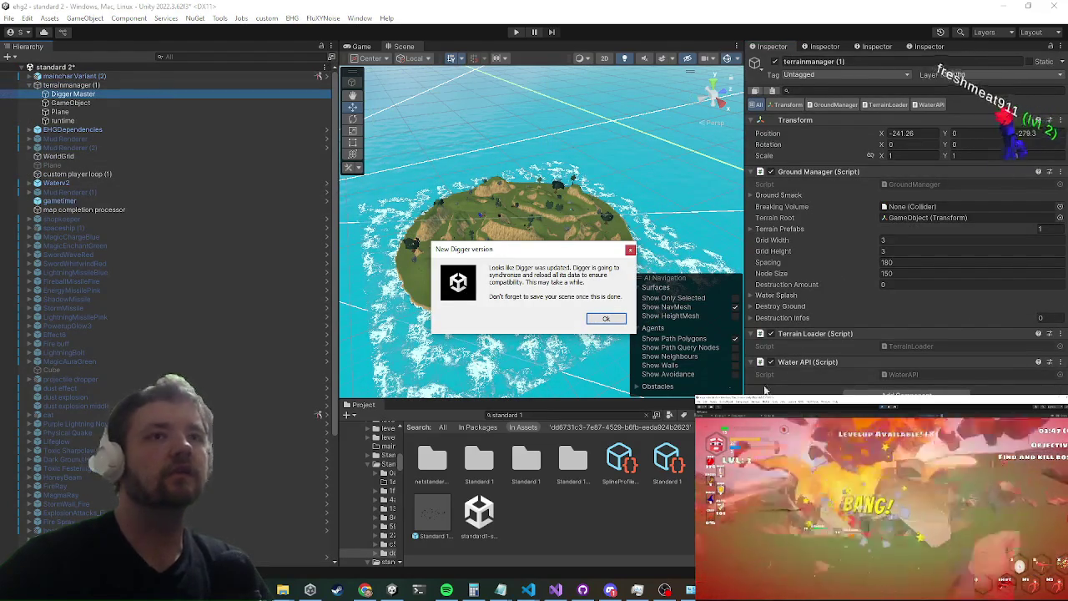
left_click(606, 318)
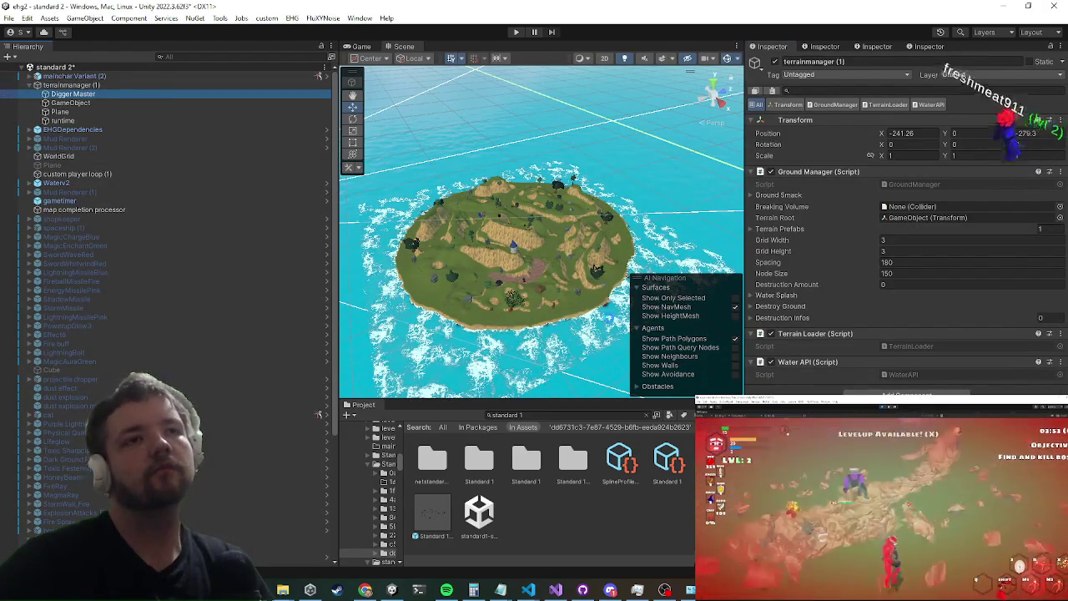
left_click(606, 319)
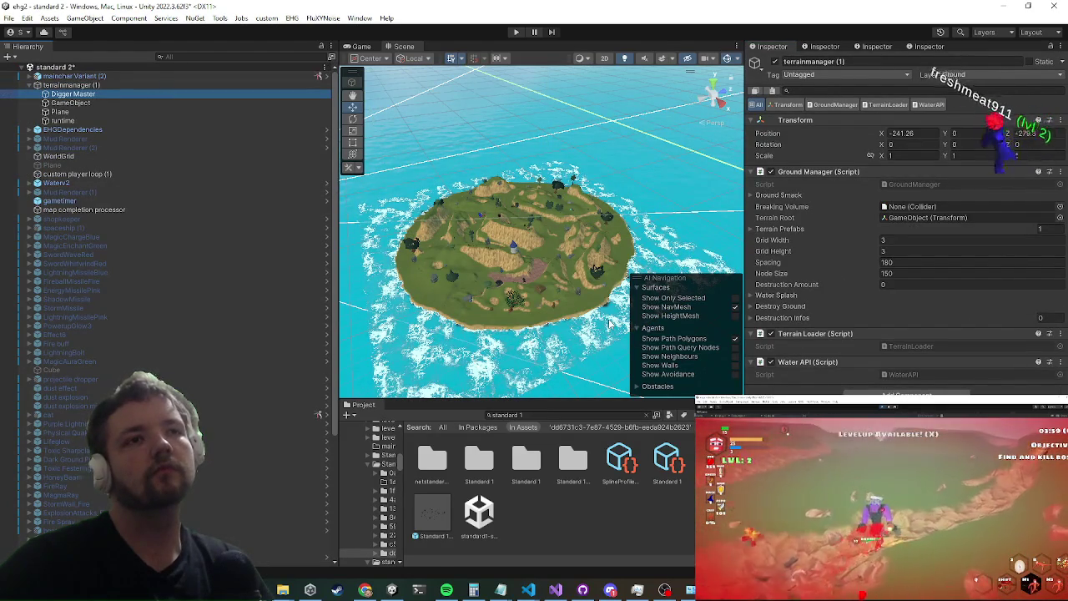
scroll(199, 188, "down", 5)
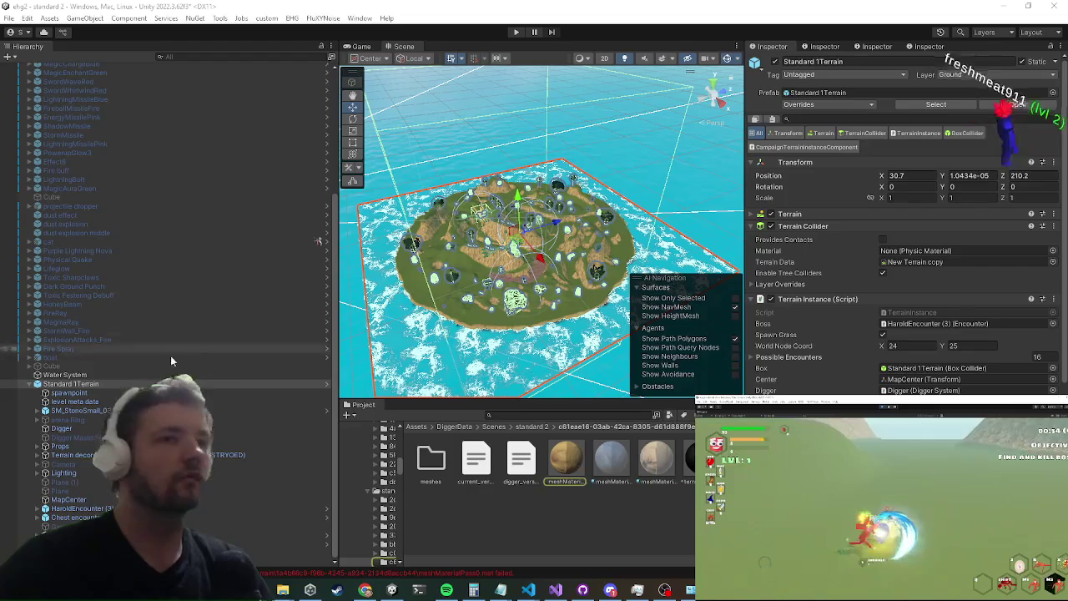
Step: Select all four meshMaterial assets in the standard 2 Digger folder and delete them
left_click(575, 462)
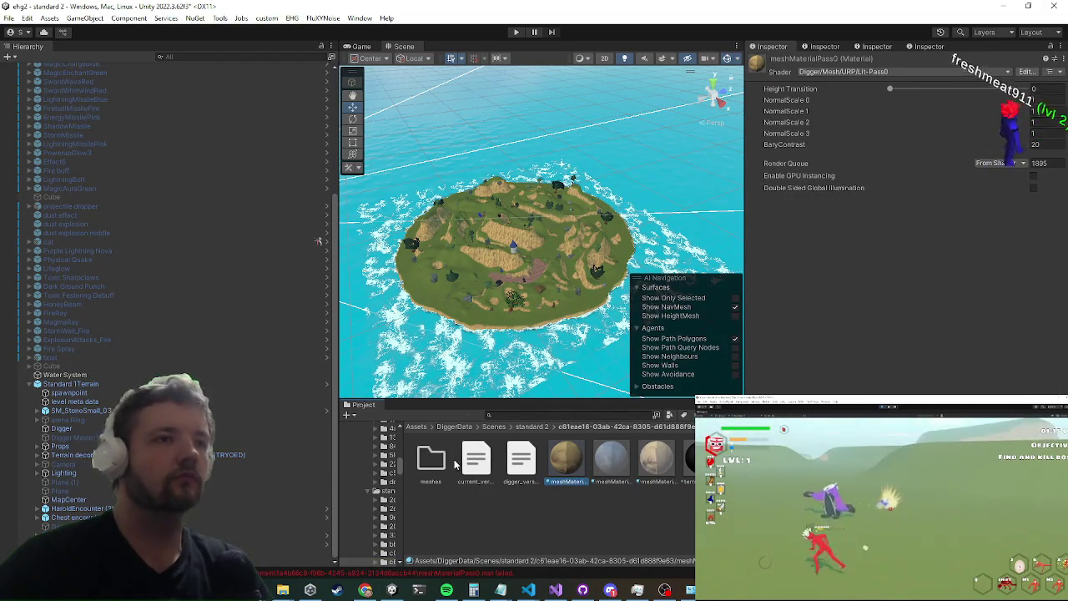
left_click(625, 460)
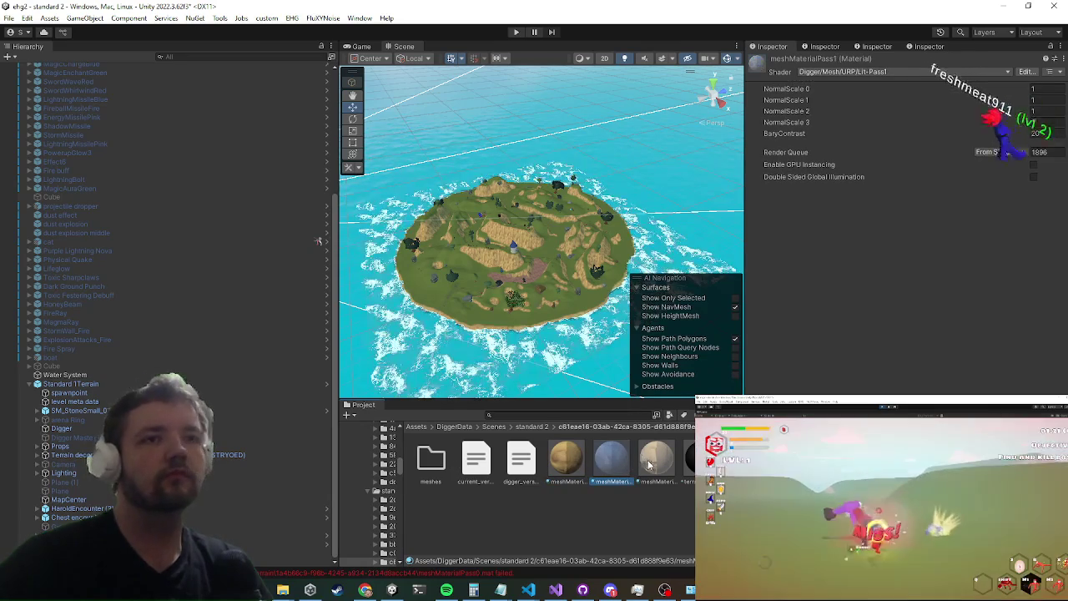
key("Right")
left_click(561, 483)
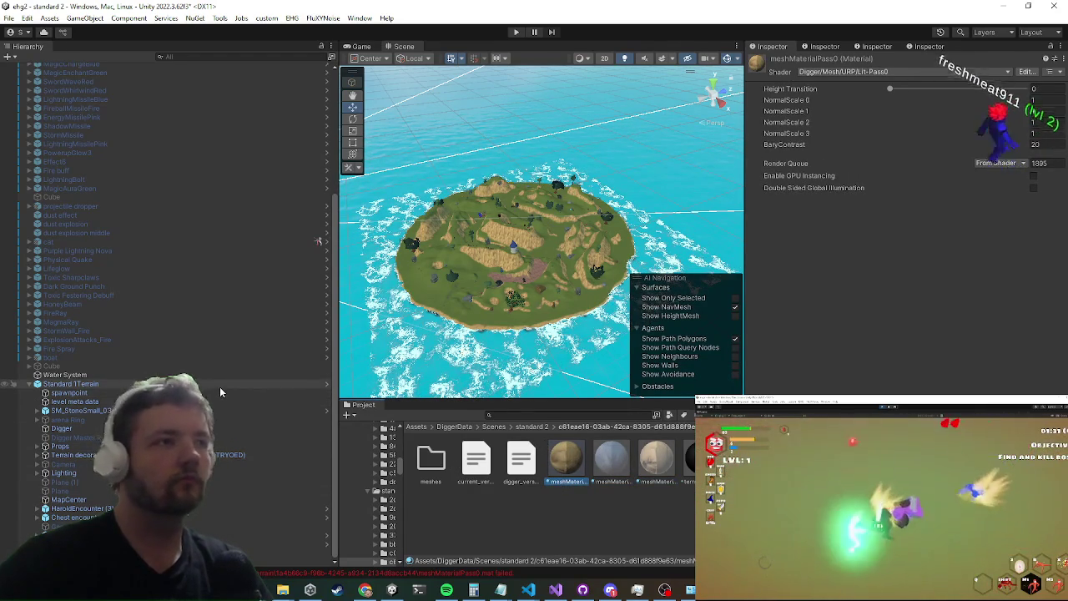
left_click(689, 459, "shift")
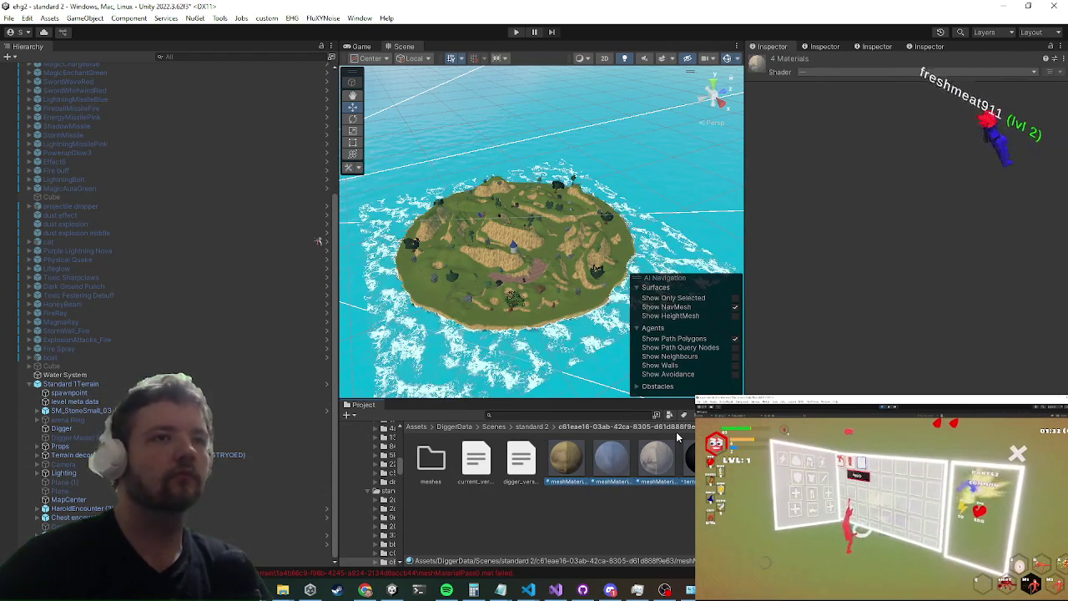
key("Delete")
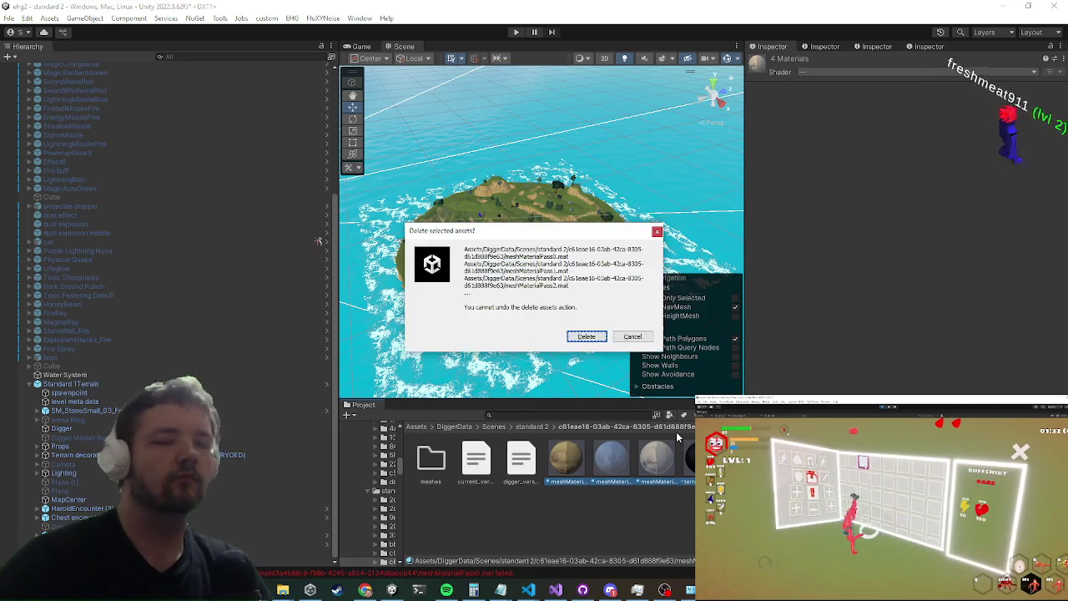
left_click(587, 337)
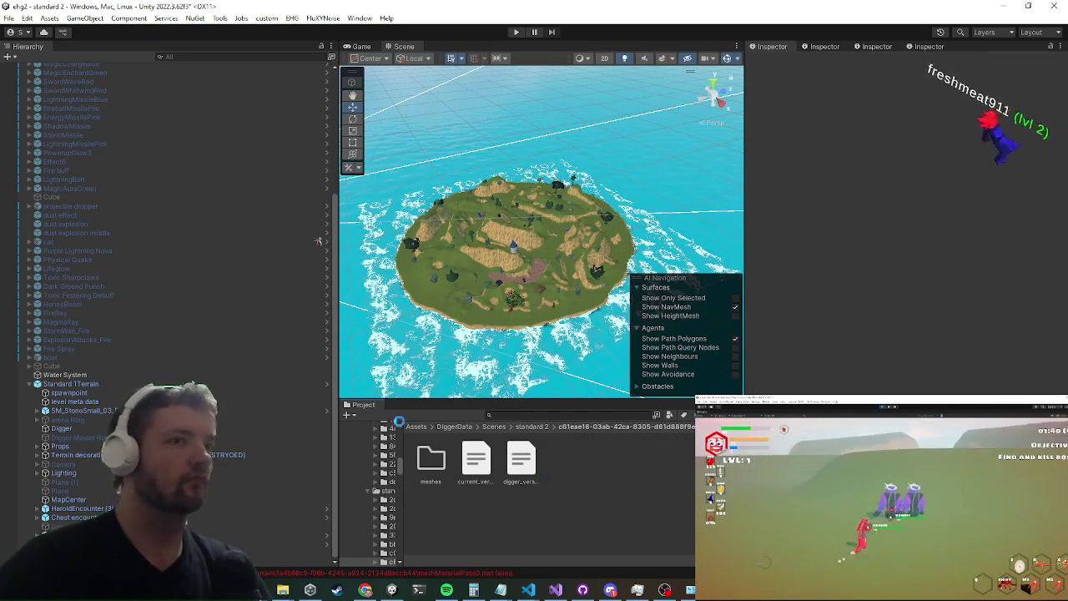
left_click(101, 382)
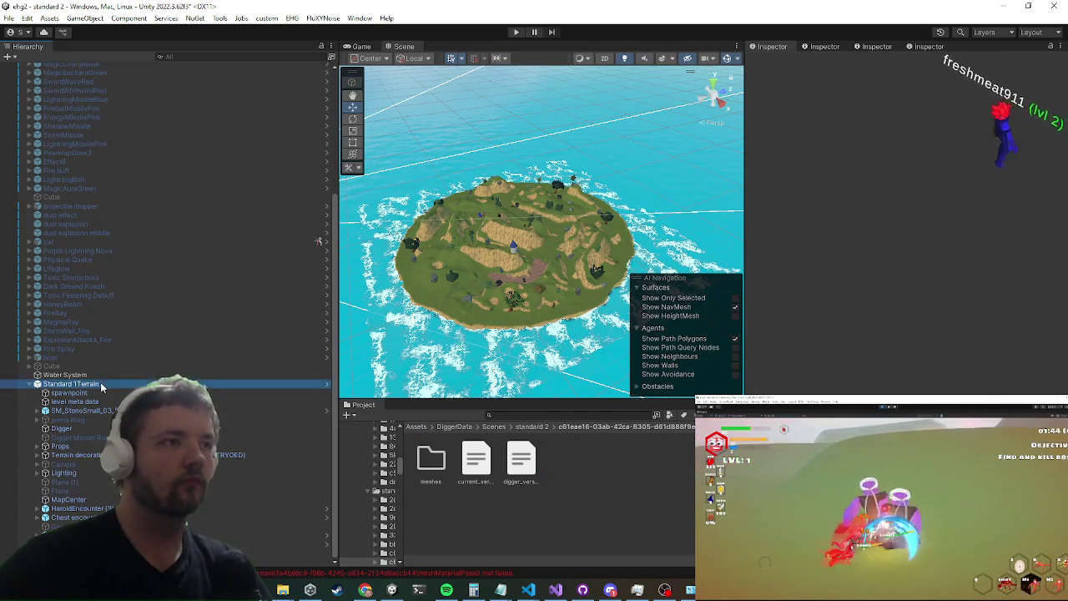
Step: Generate a new GUID for the terrain in its Terrain Instance settings
scroll(886, 334, "down", 5)
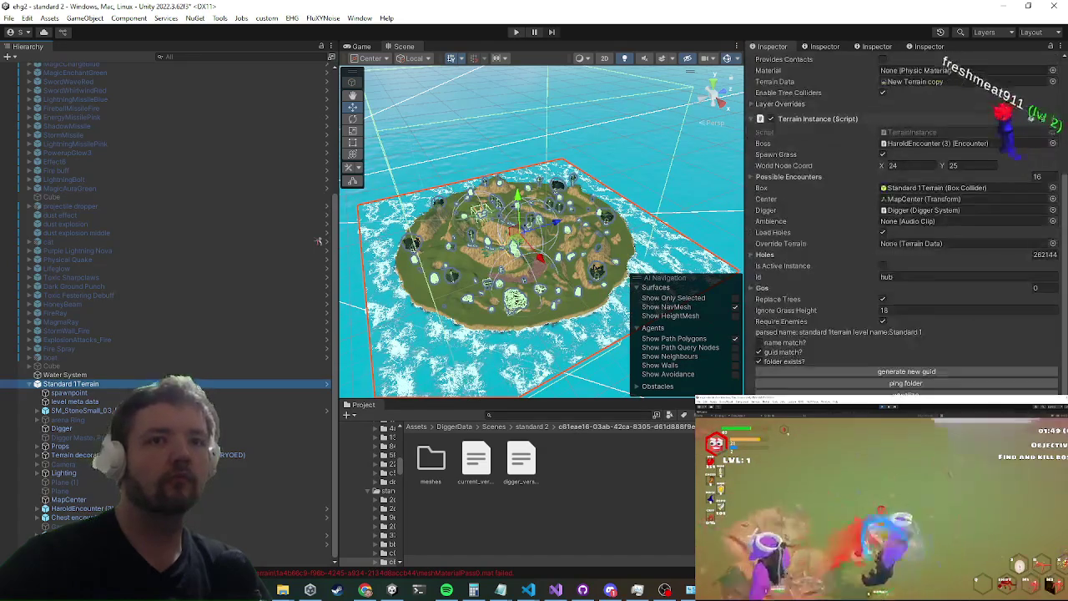
left_click(895, 372)
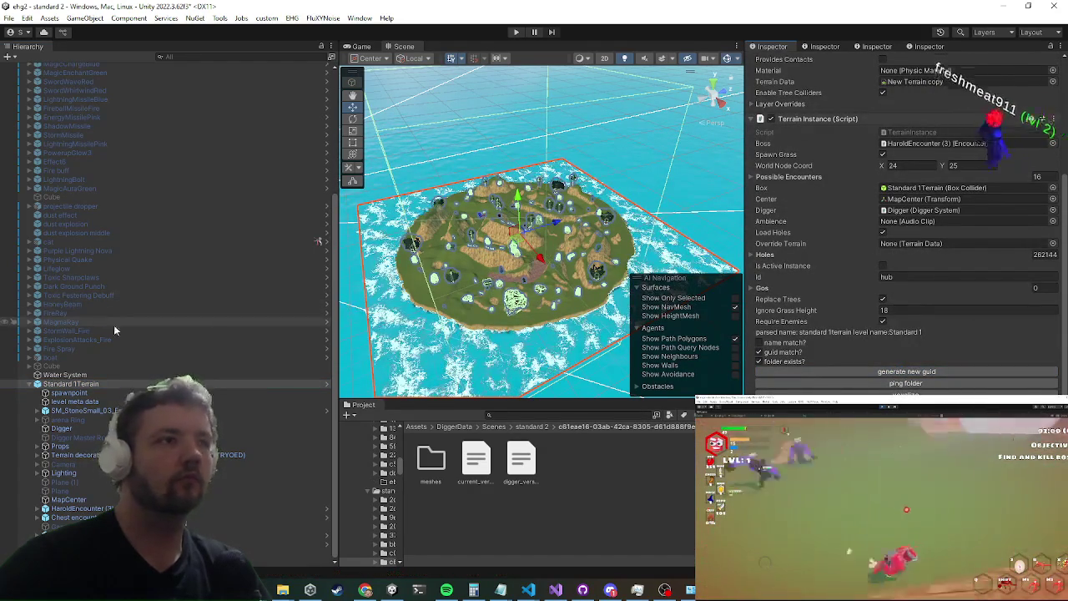
scroll(126, 351, "up", 5)
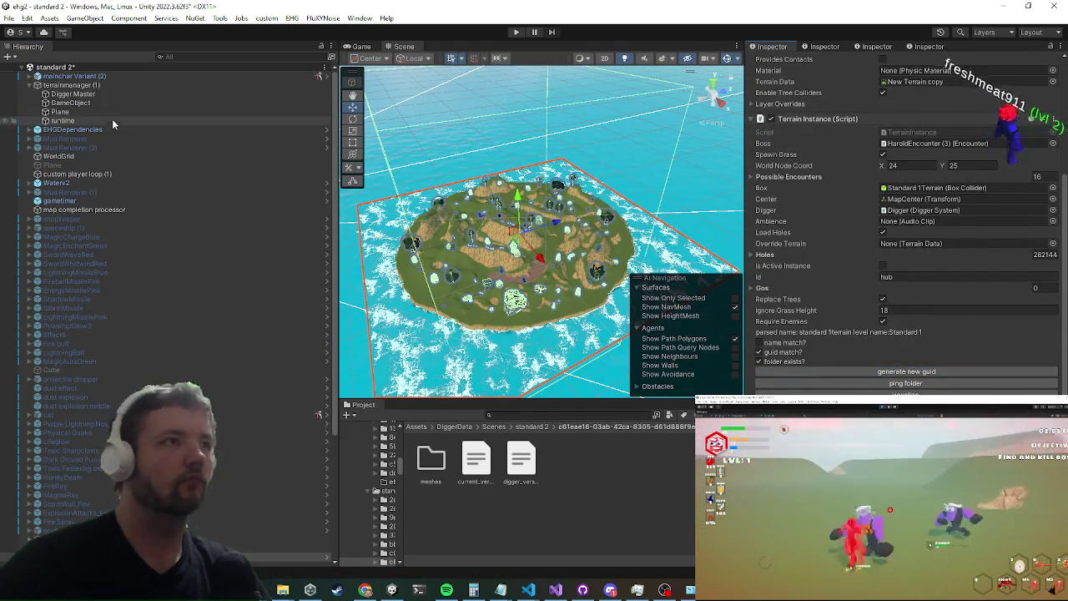
Step: Select Digger Master and accept the New Digger version, Opacity as Density and update prompts
left_click(142, 94)
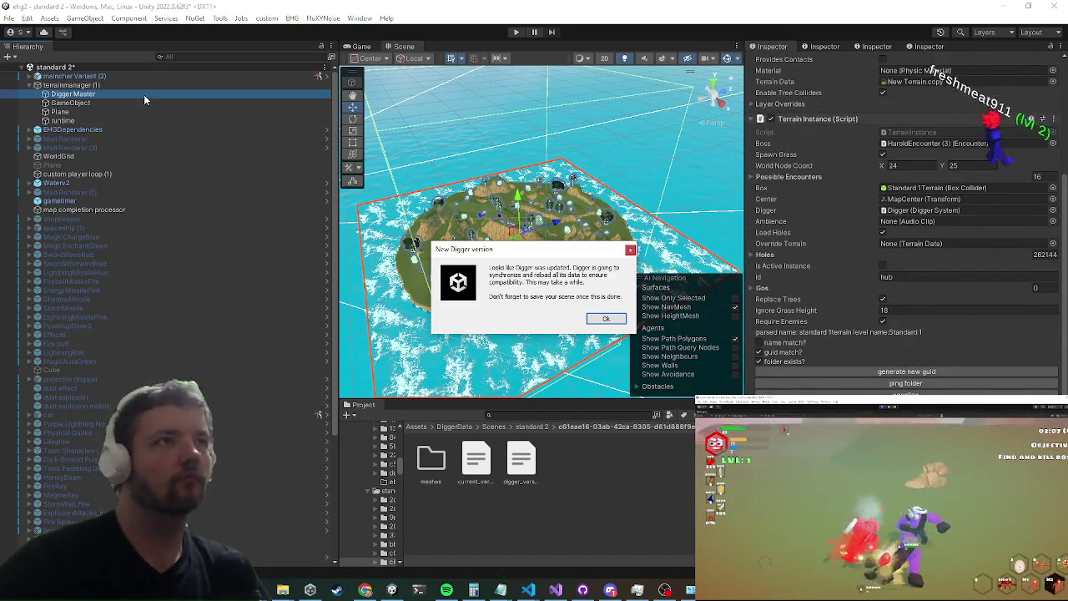
left_click(607, 319)
left_click(607, 319)
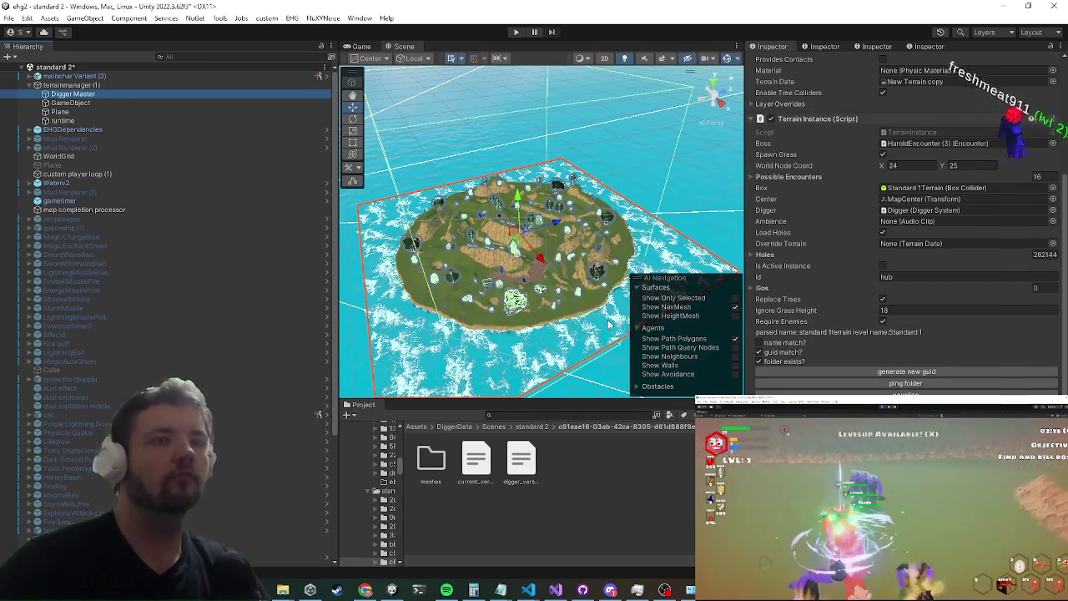
left_click(610, 326)
left_click(611, 356)
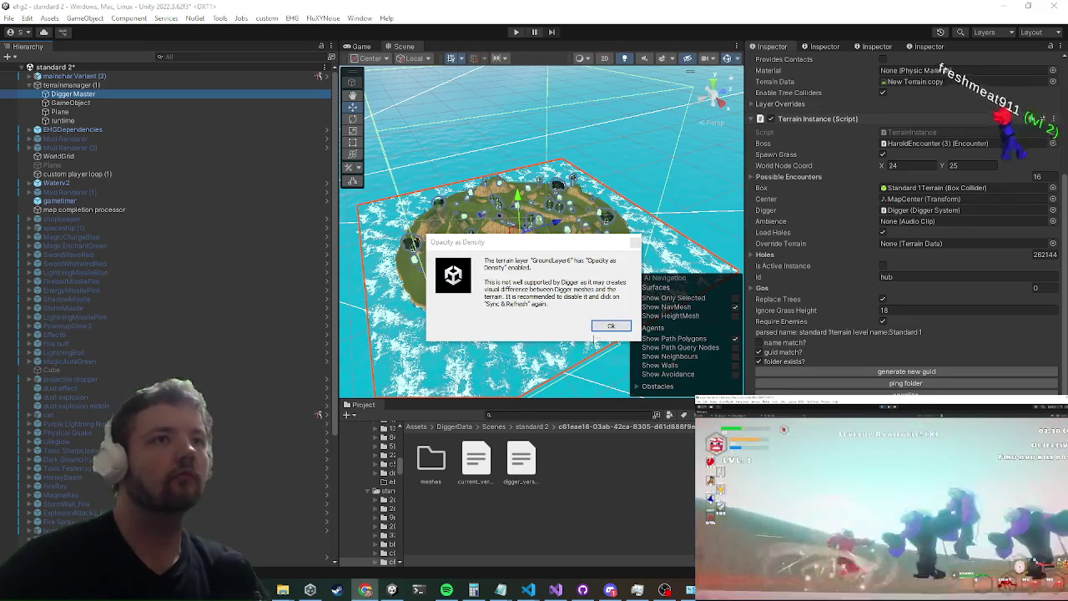
left_click(611, 325)
left_click(612, 356)
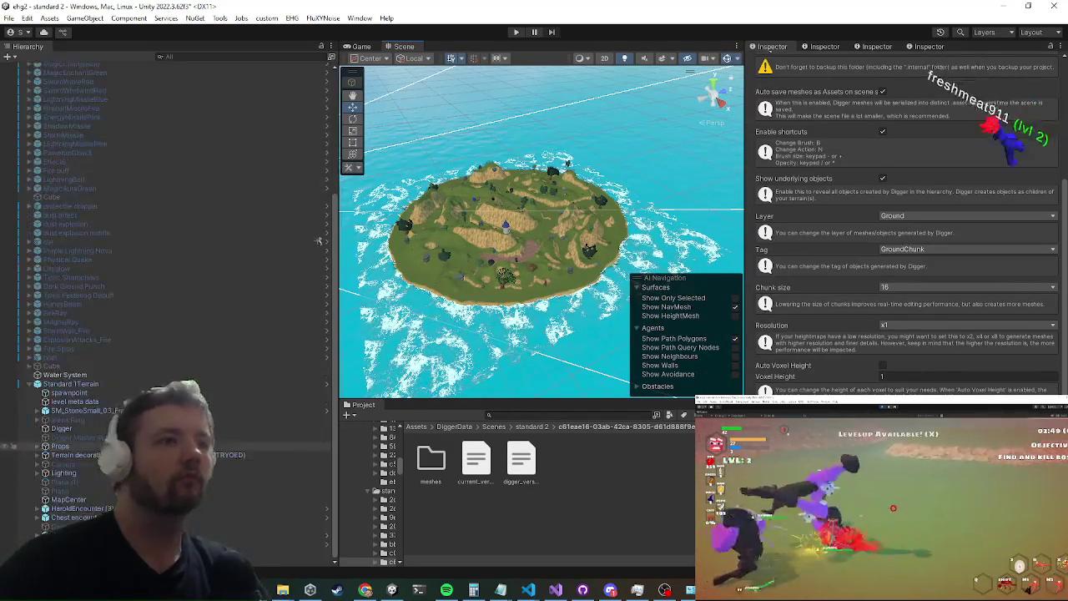
Step: Review Standard 1Terrain's prefab overrides and Digger guid, then show the Prefab Factory settings
left_click(108, 383)
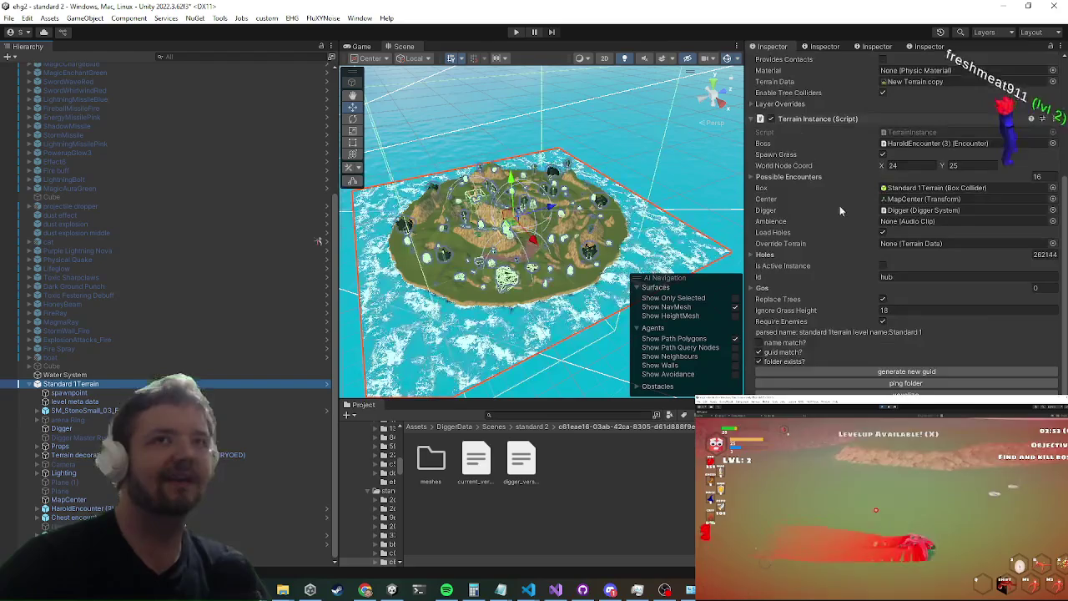
scroll(826, 100, "up", 5)
left_click(818, 105)
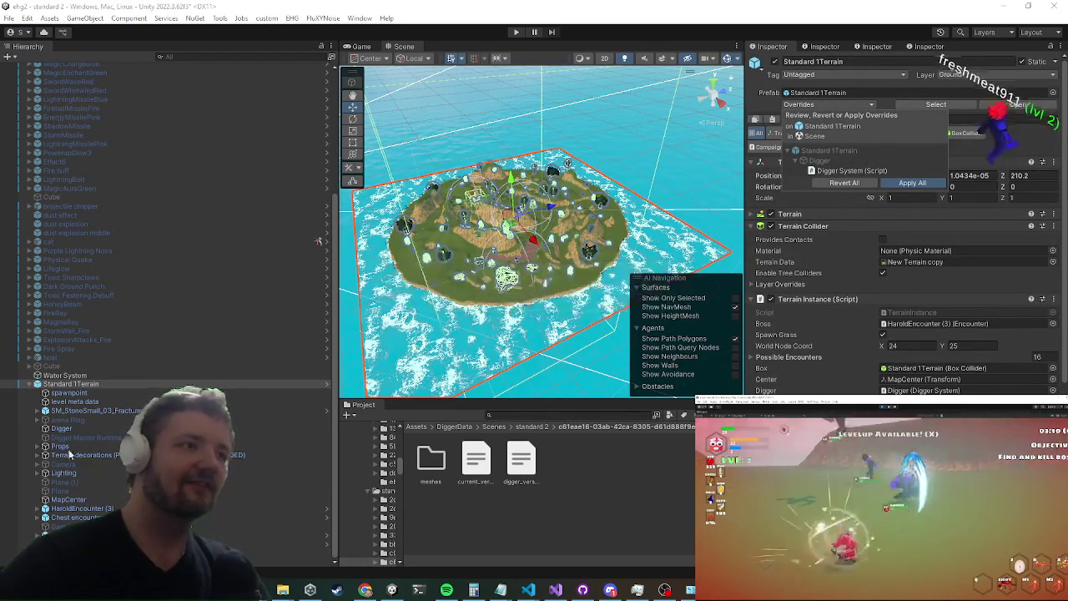
left_click(66, 432)
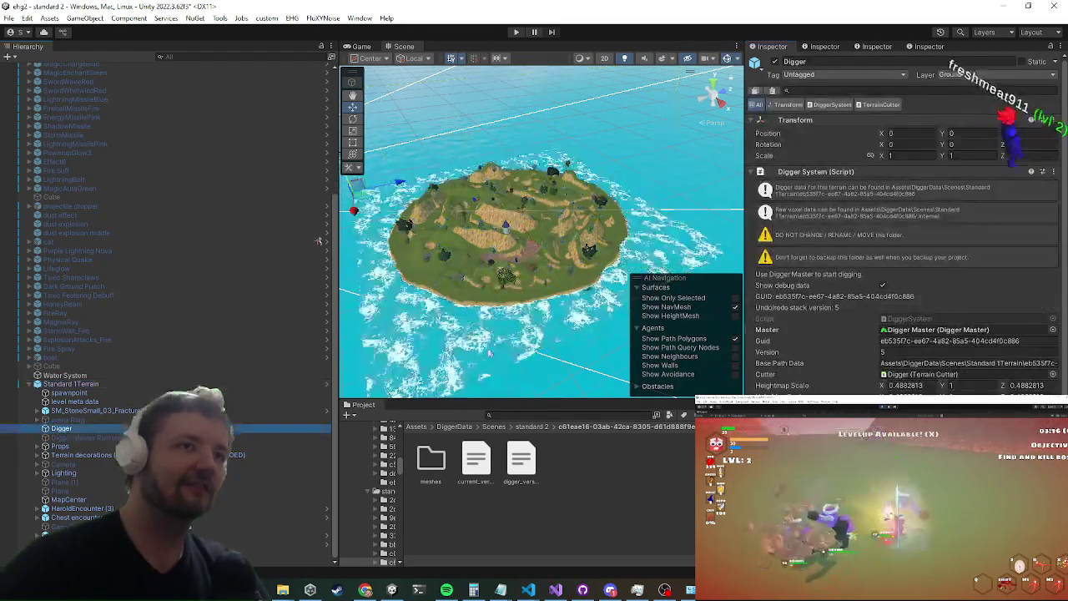
left_click(1029, 342)
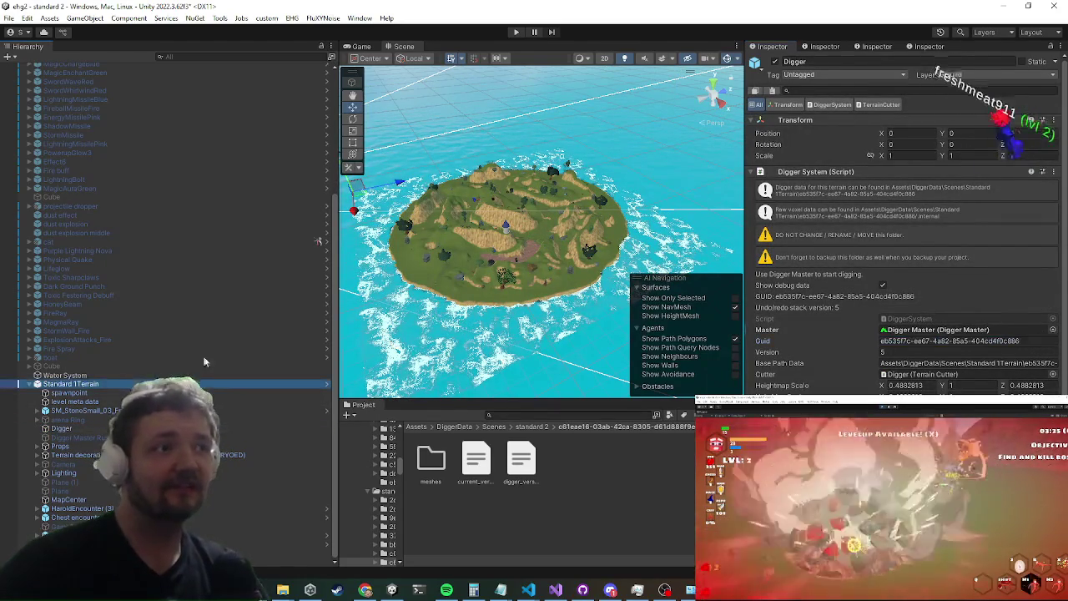
left_click(534, 242)
left_click(836, 47)
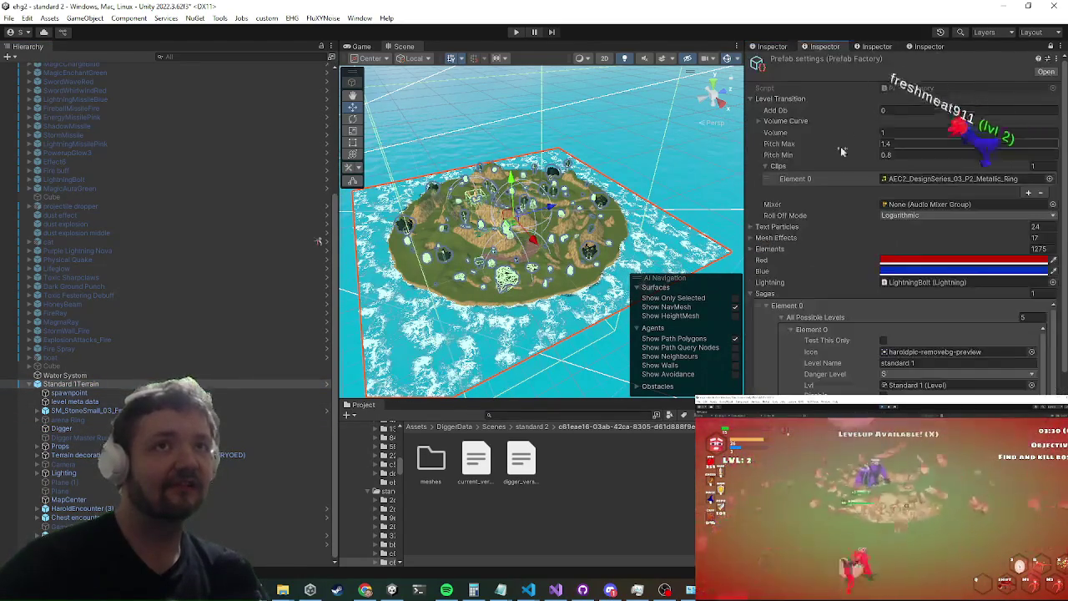
Step: Ping and select the Standard 1 level asset in Resources/Levels
scroll(948, 171, "down", 3)
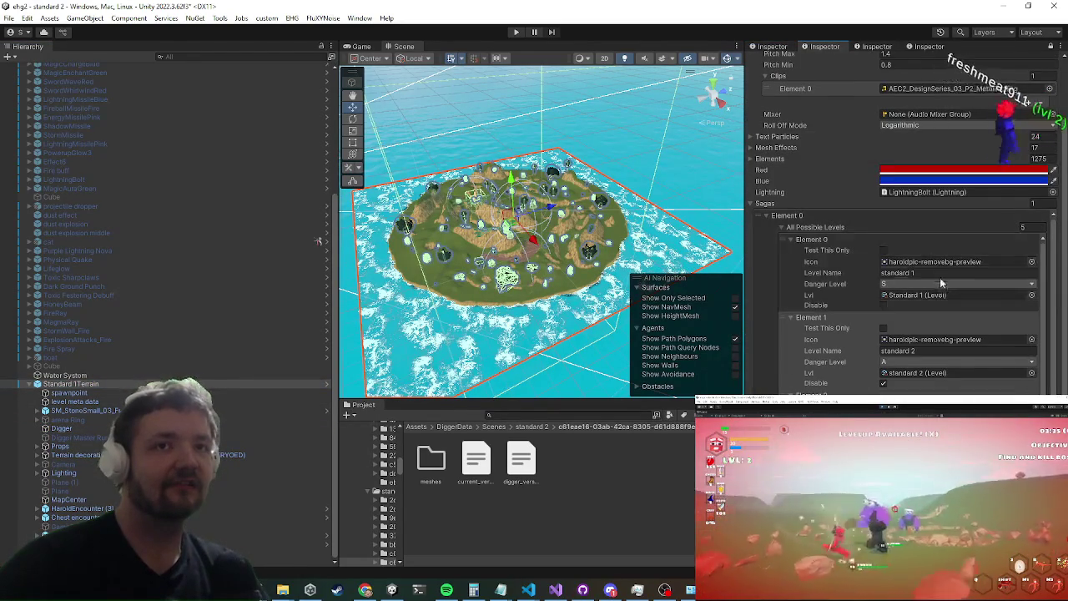
left_click(913, 294)
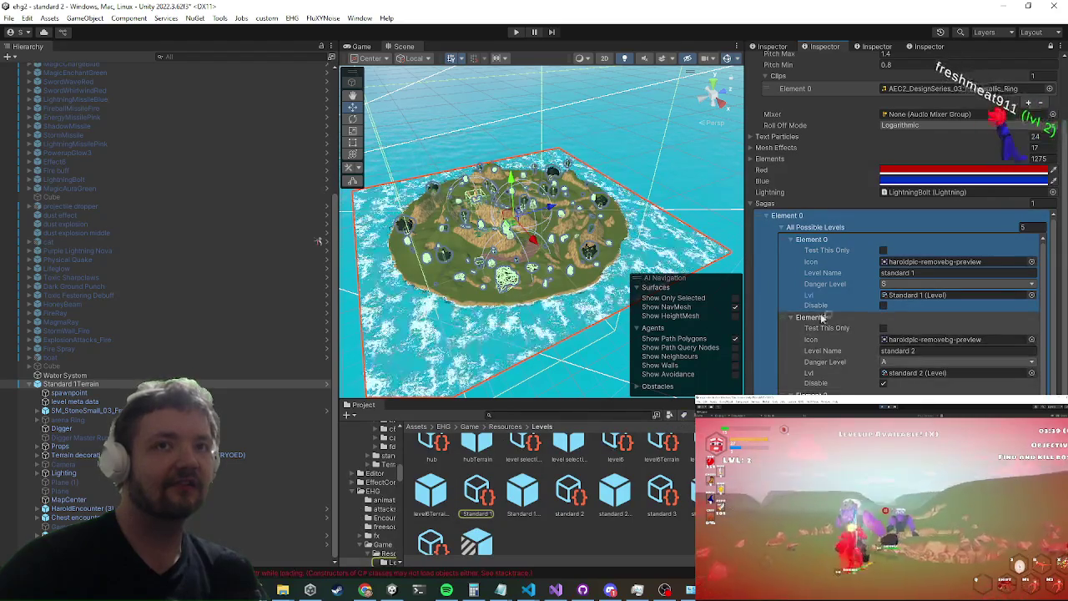
left_click(486, 513)
Step: Select the terrain's full Digger guid and compare it with Standard 1's Digger Id
scroll(981, 170, "up", 3)
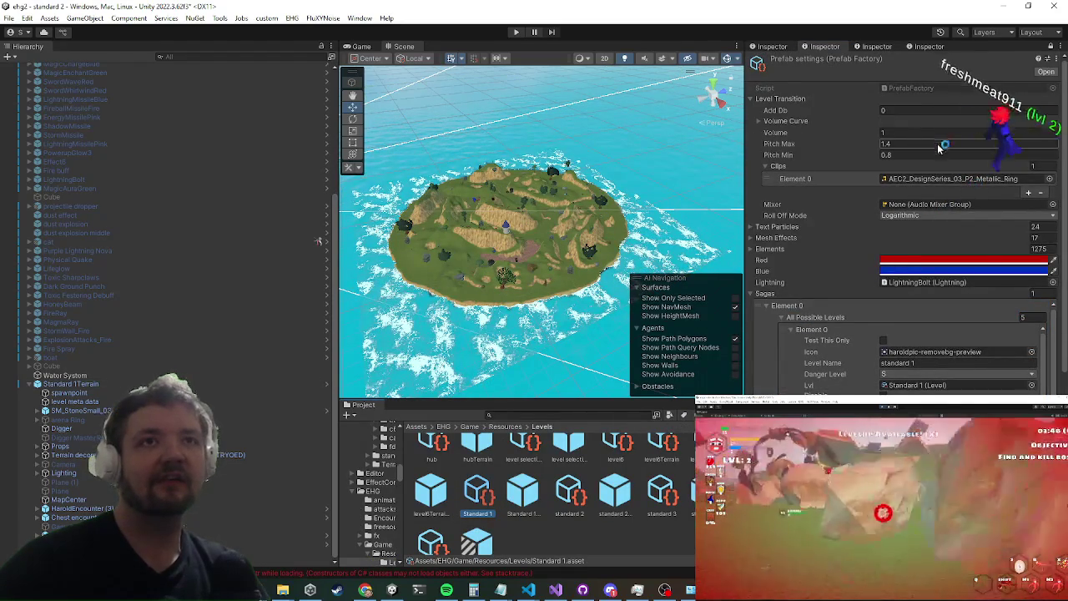
scroll(939, 148, "down", 6)
left_click(874, 47)
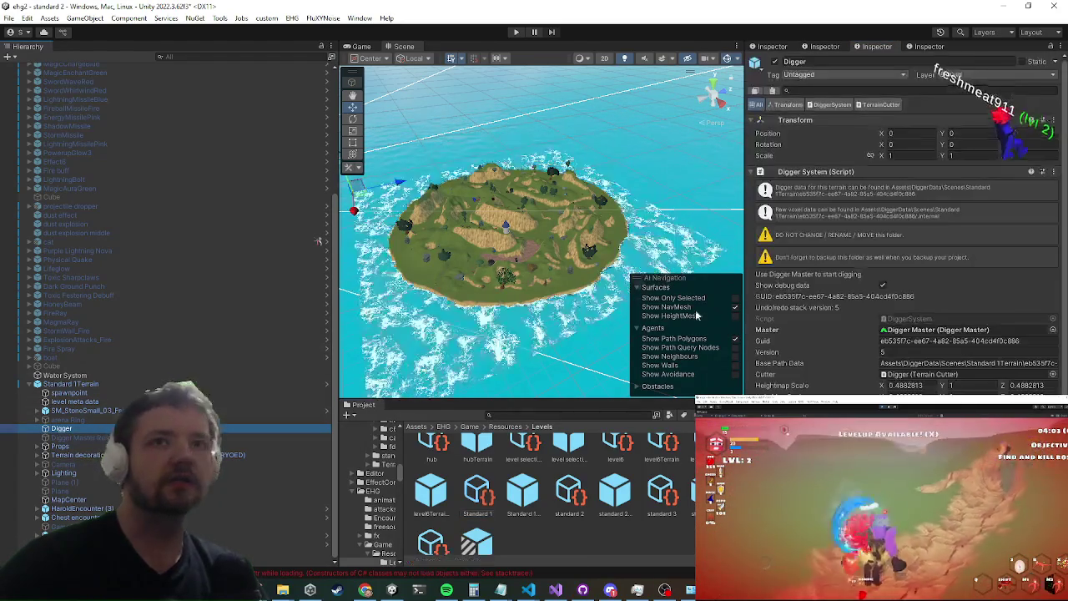
triple_click(959, 340)
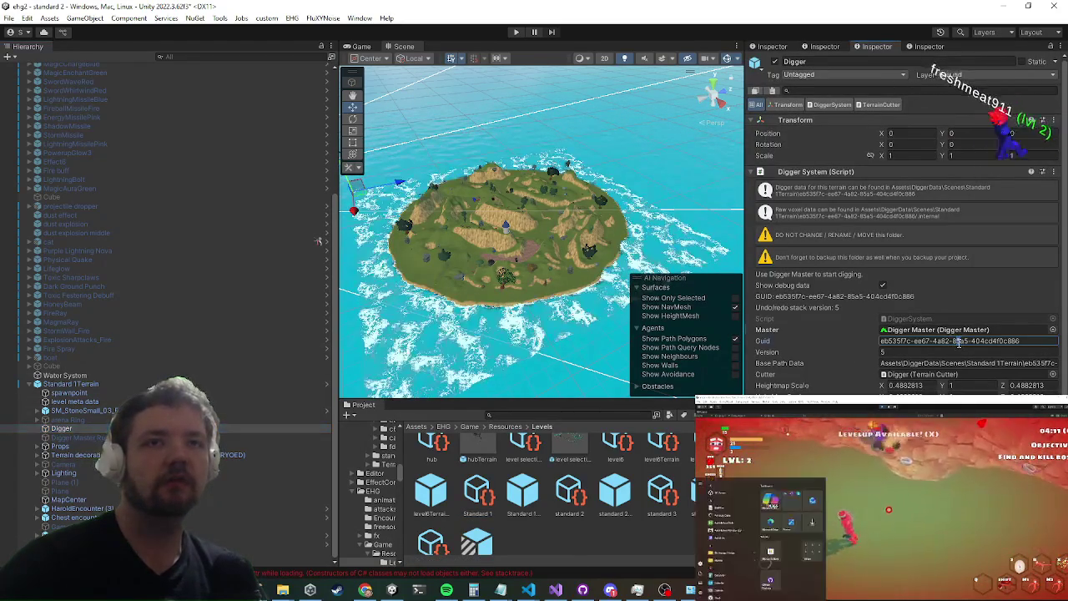
left_click(481, 501)
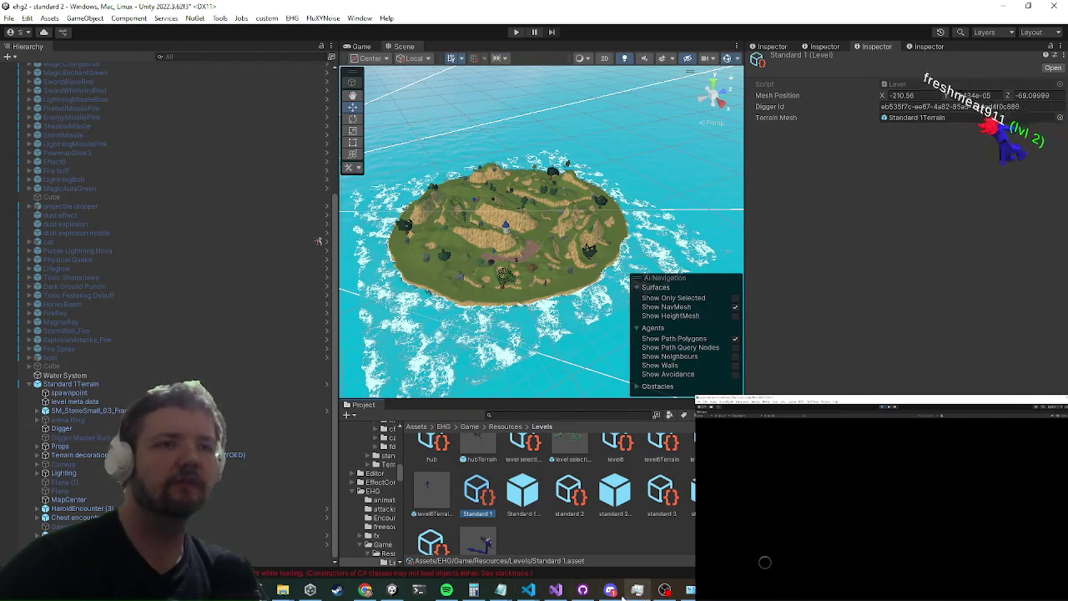
key("alt+Tab")
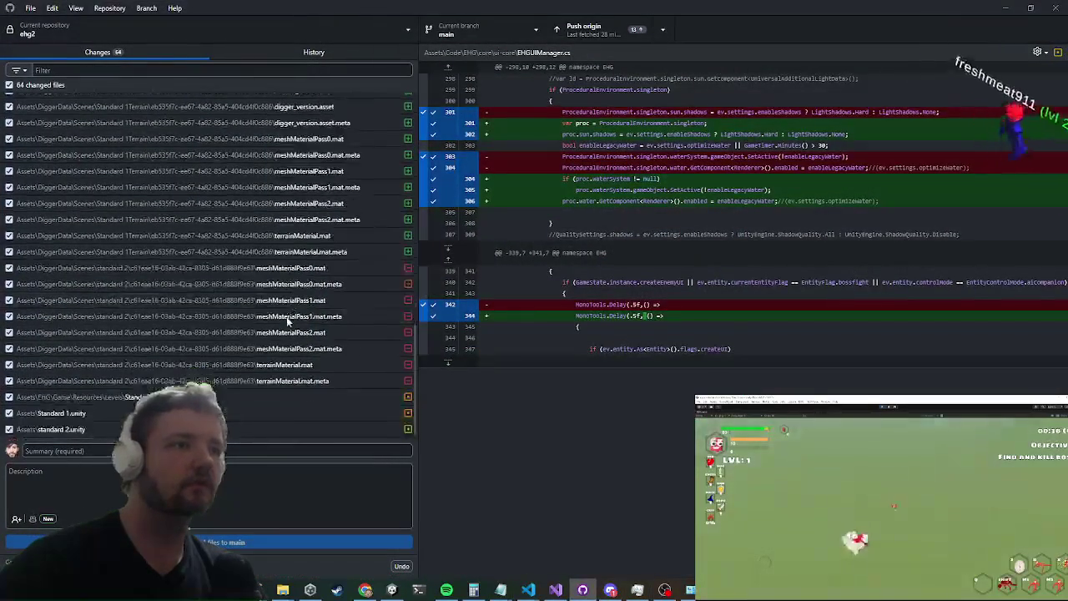
Step: Check the diff for Standard 1Terrain.prefab in GitHub Desktop
left_click(235, 397)
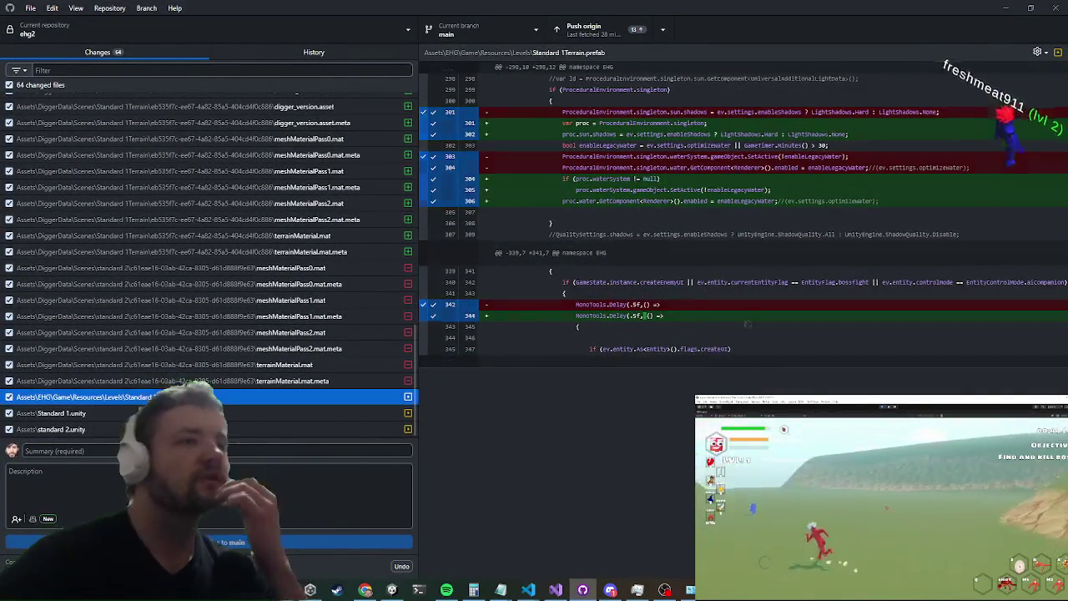
scroll(215, 375, "up", 10)
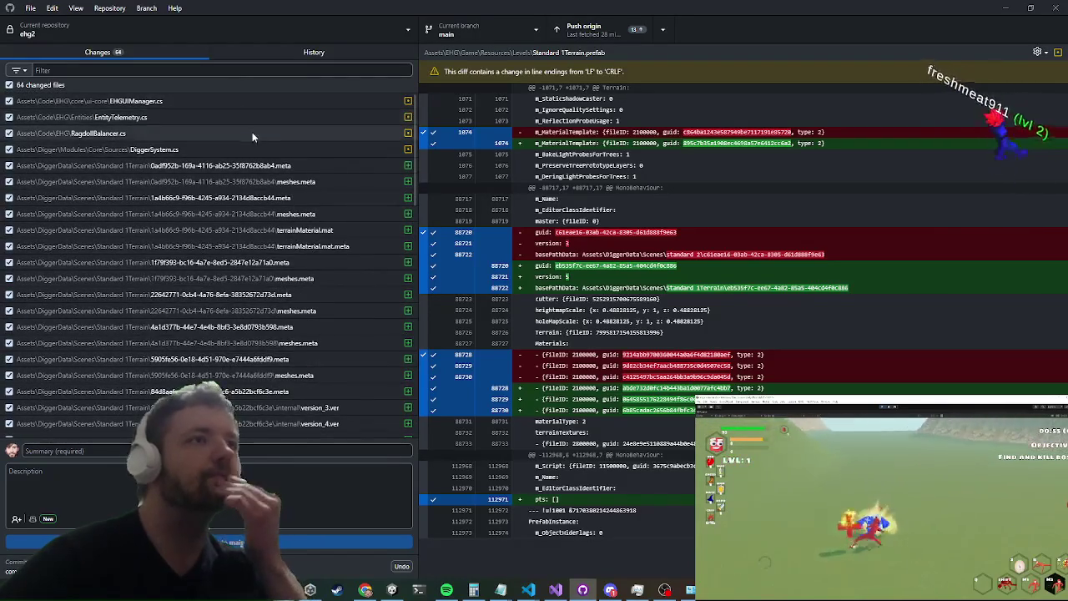
scroll(254, 275, "down", 8)
scroll(254, 276, "down", 5)
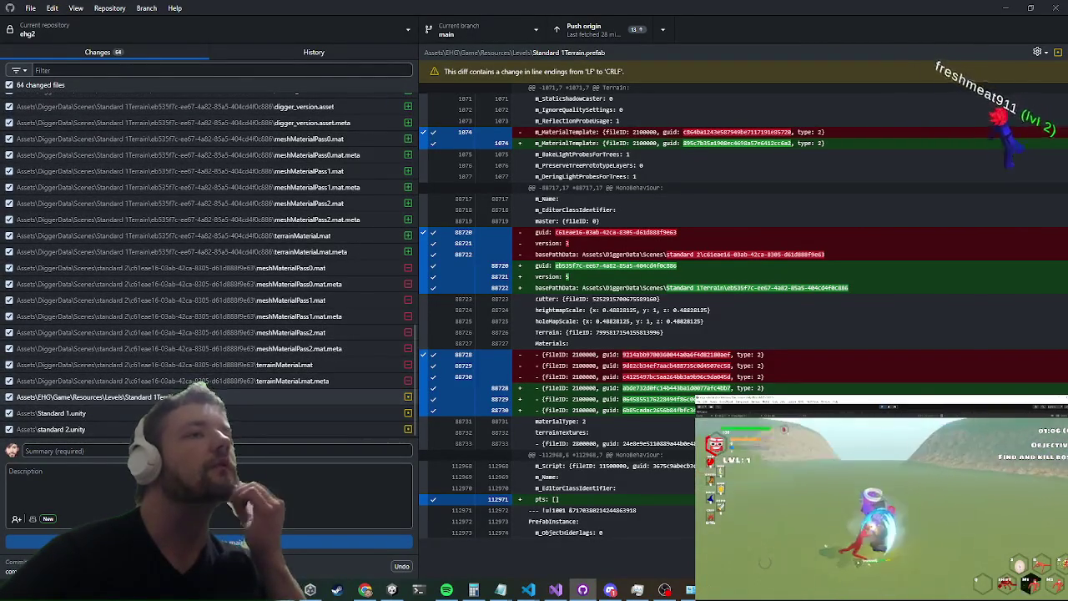
Step: Discard the changes to standard 2.unity, leaving 63 changed files
left_click(59, 430)
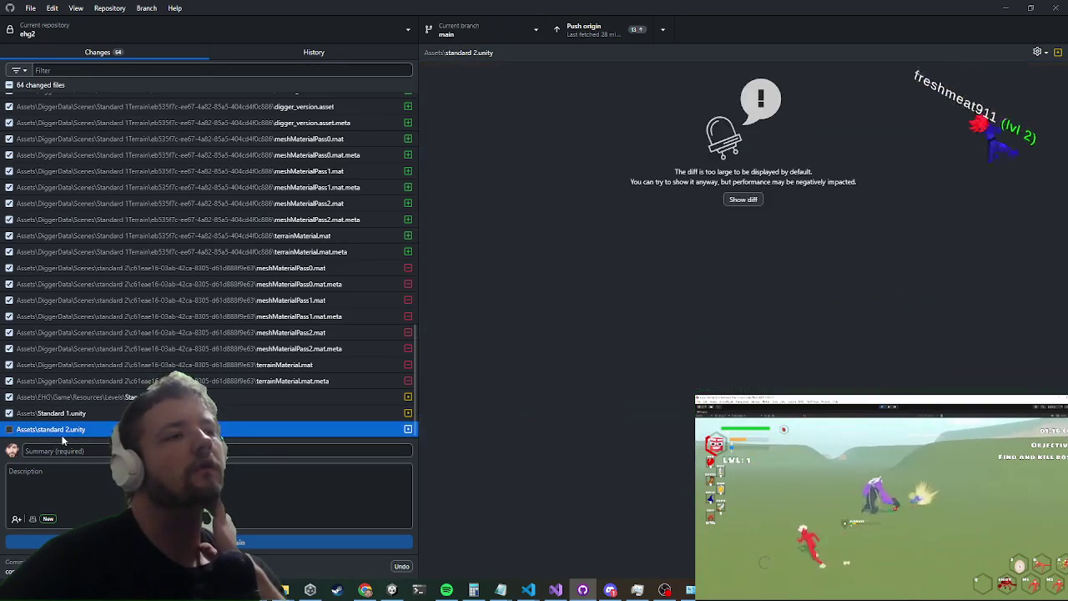
right_click(74, 434)
left_click(125, 267)
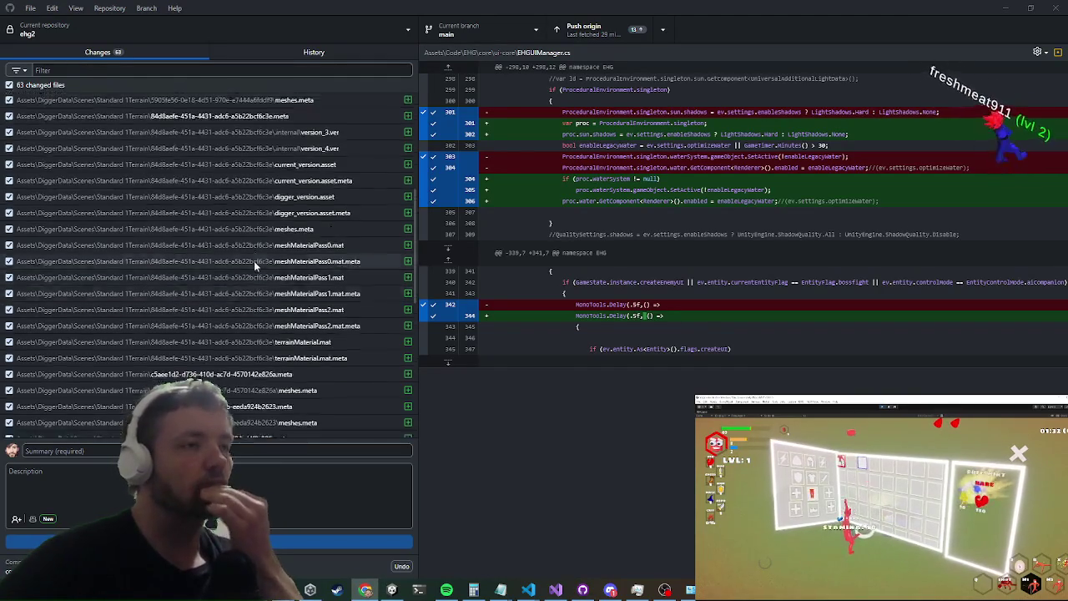
scroll(253, 251, "up", 5)
scroll(272, 141, "down", 5)
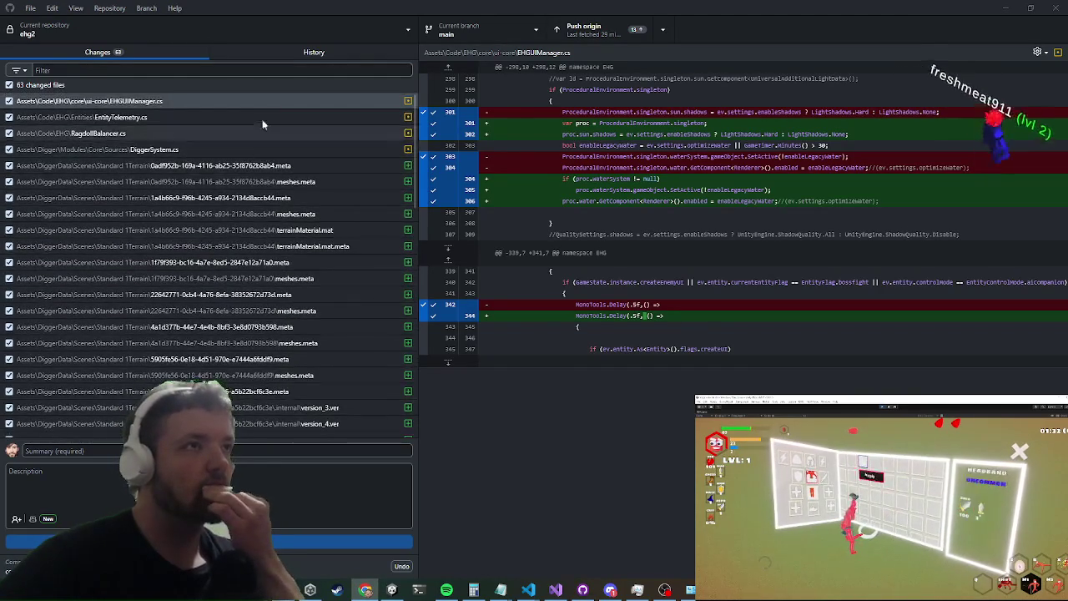
scroll(248, 207, "down", 7)
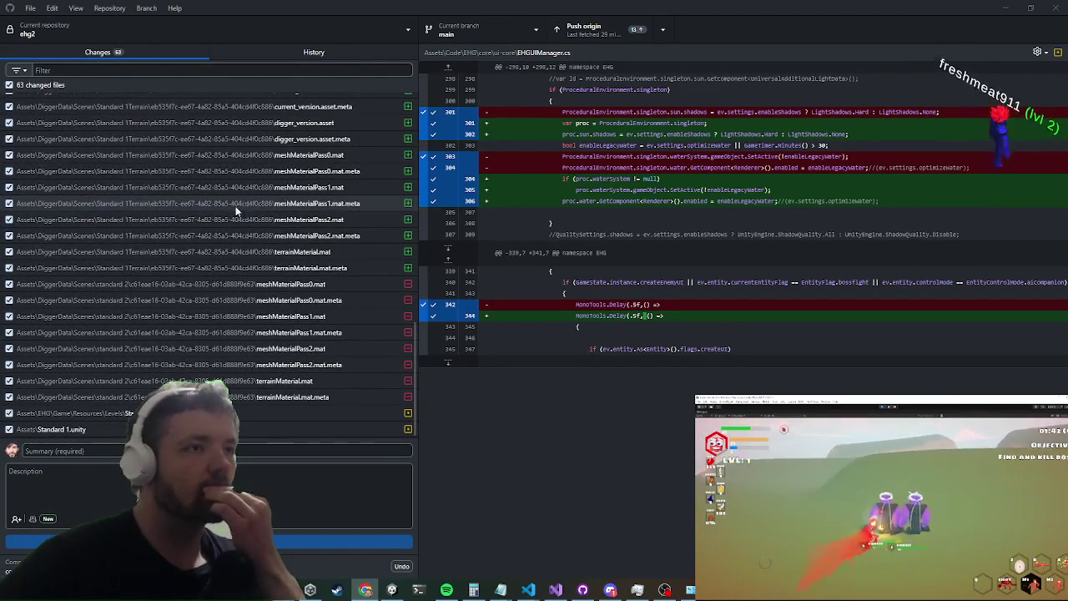
scroll(226, 250, "up", 7)
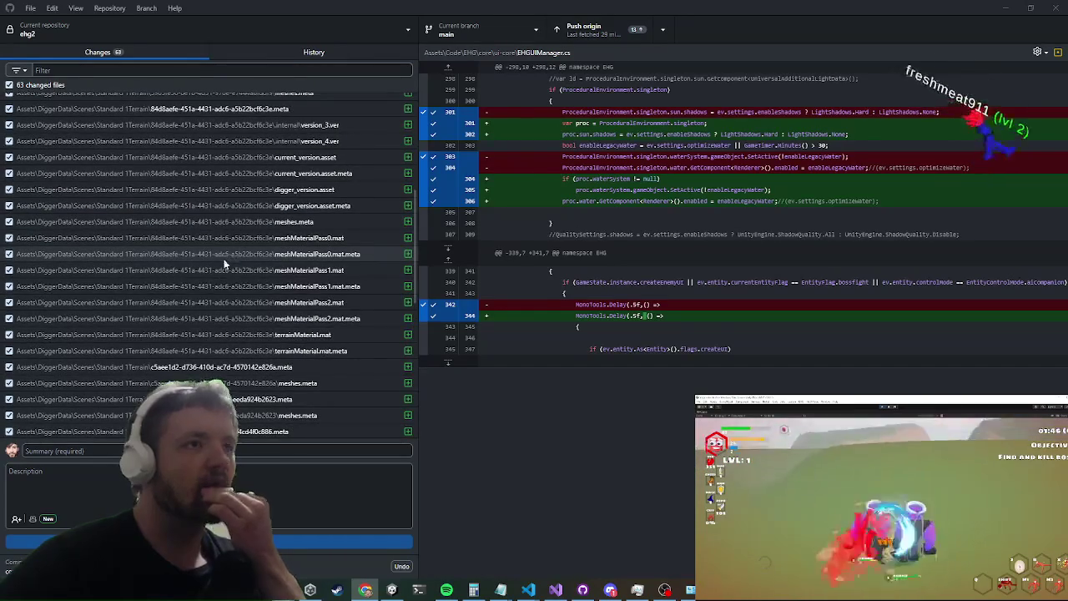
scroll(222, 258, "up", 4)
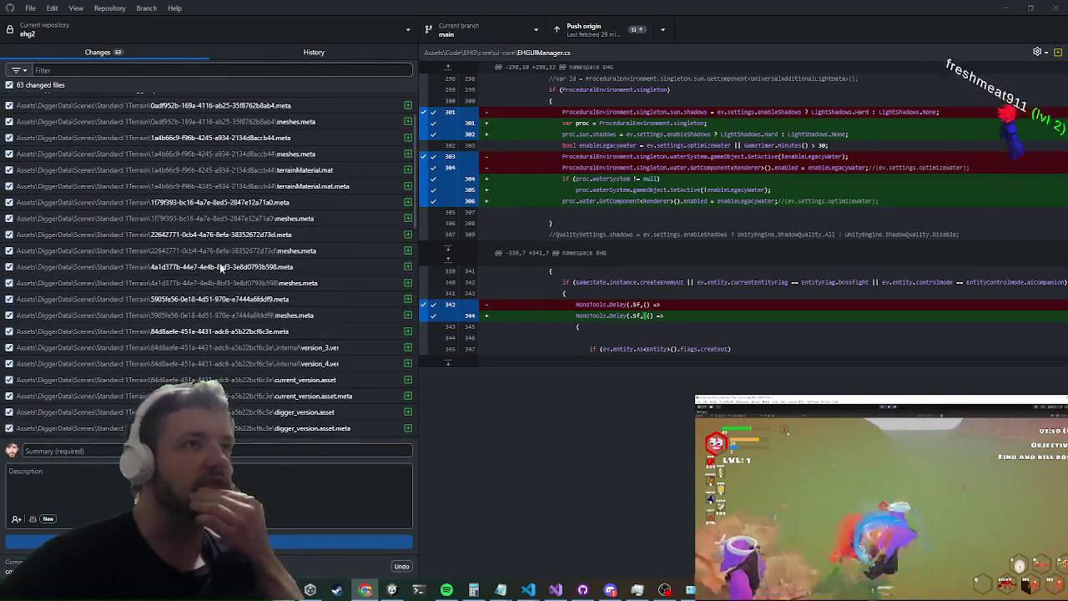
scroll(222, 283, "up", 2)
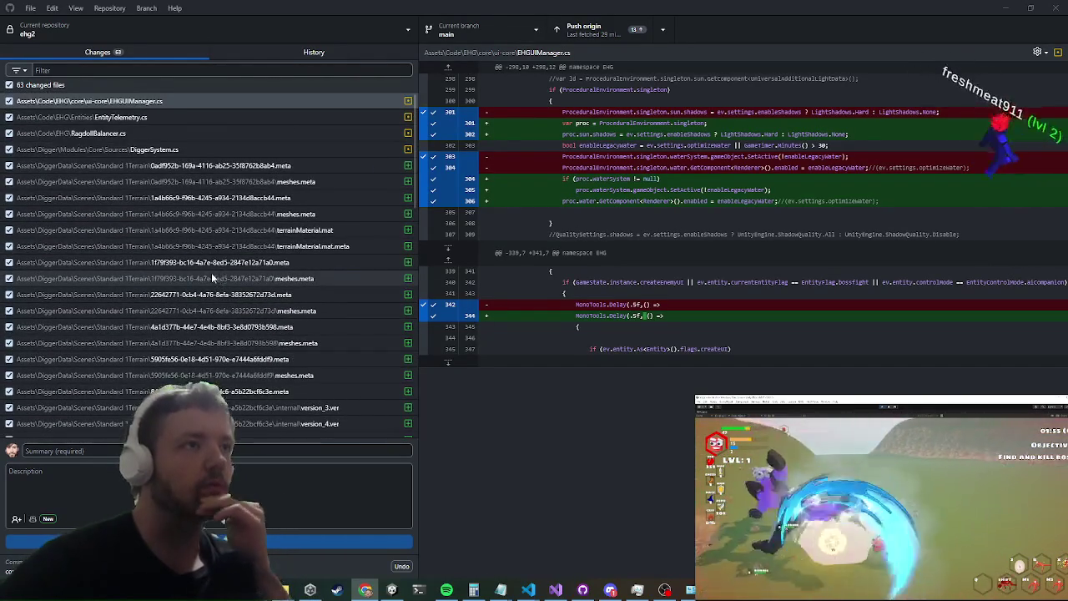
scroll(213, 278, "down", 5)
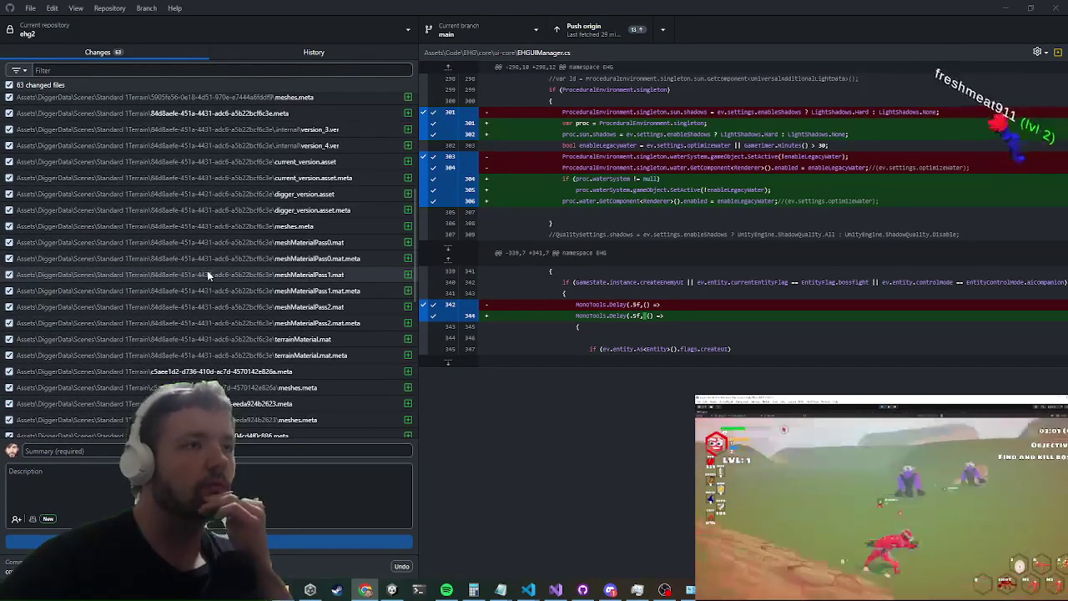
scroll(207, 271, "down", 10)
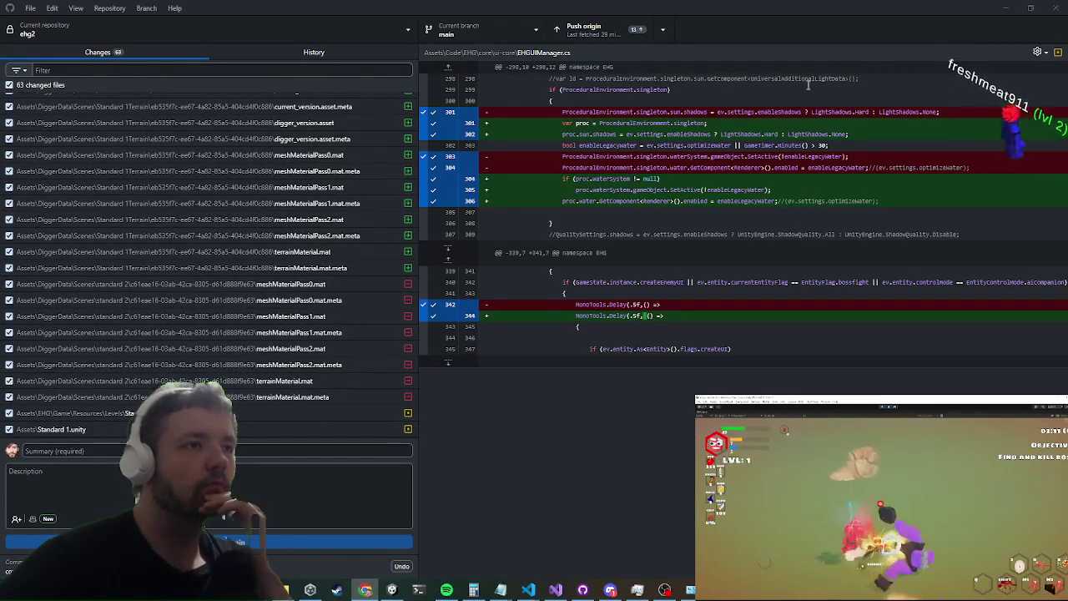
left_click(1007, 7)
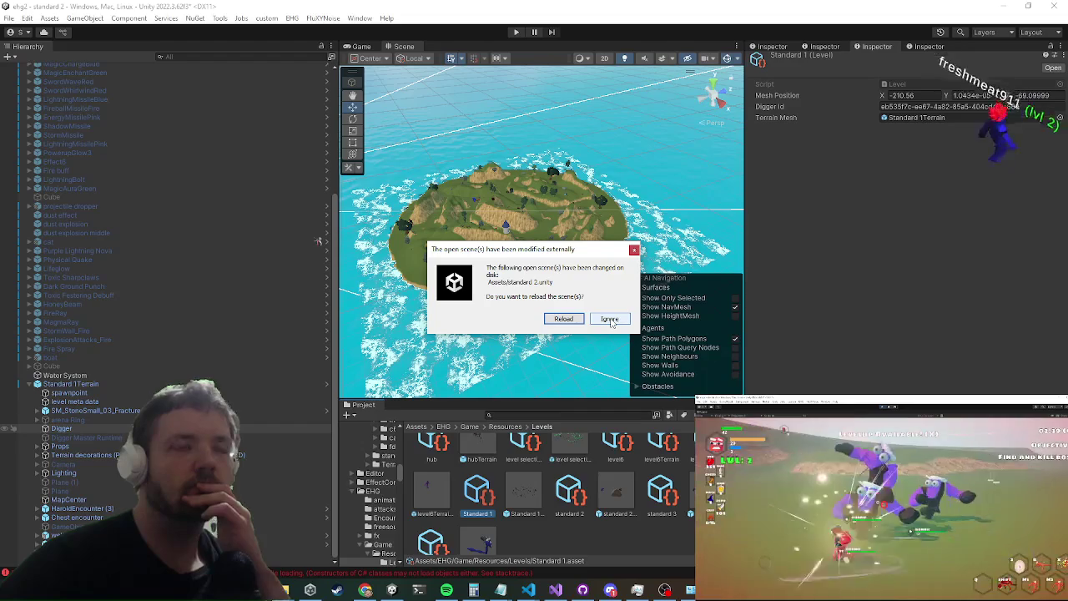
Step: Ignore the external scene change, then run the character to the chest and open it
left_click(610, 321)
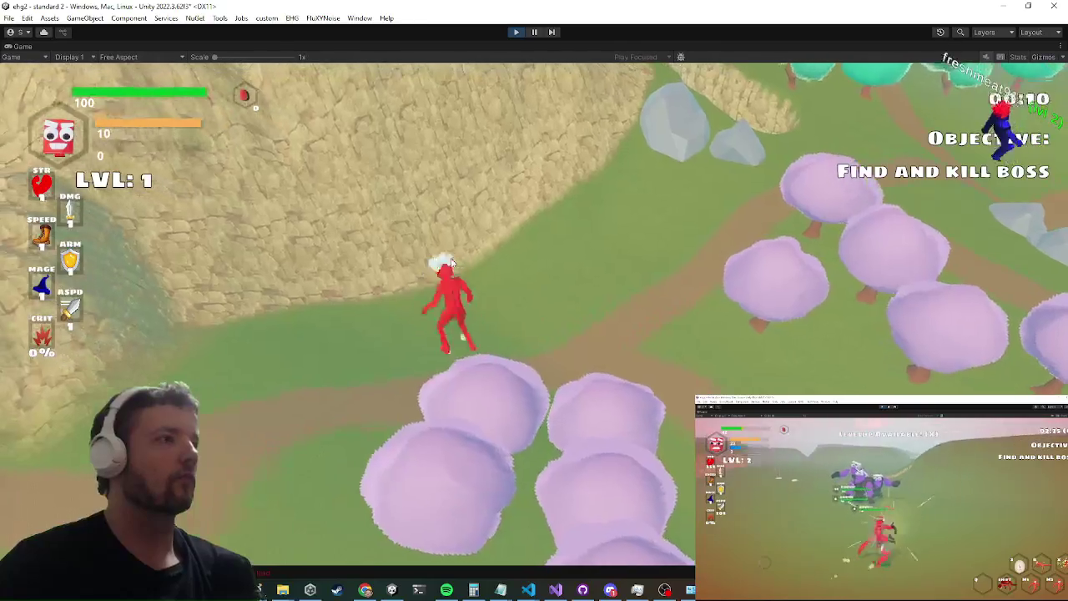
key("w")
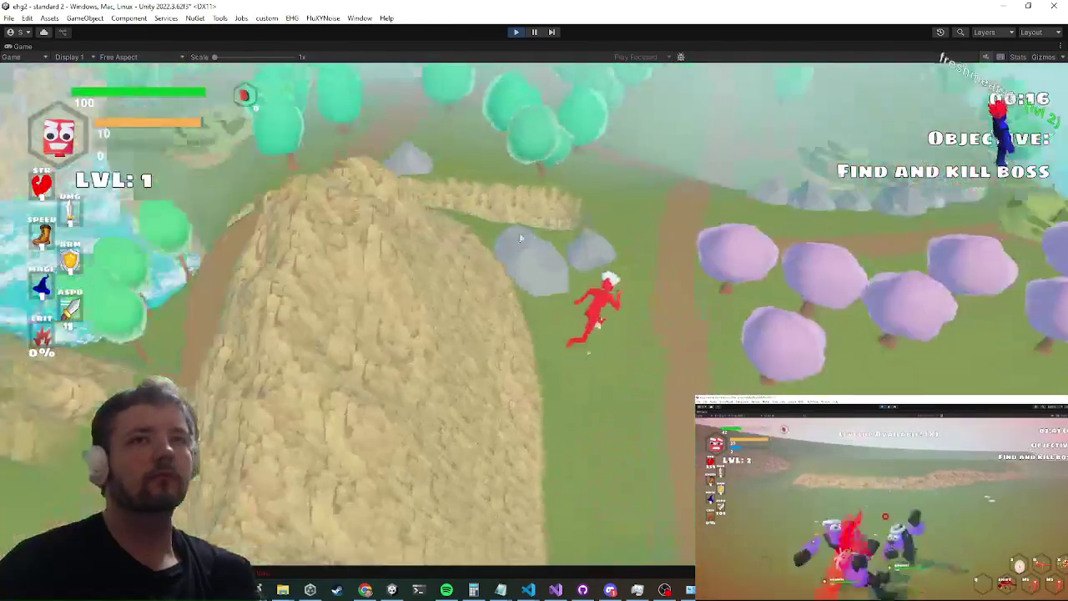
key("w")
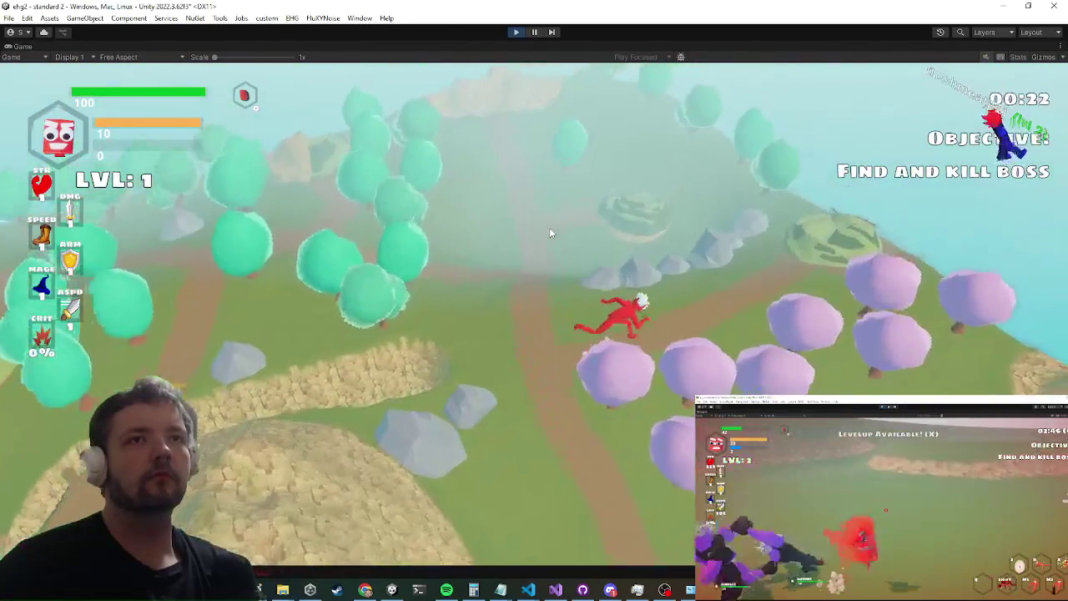
key("w")
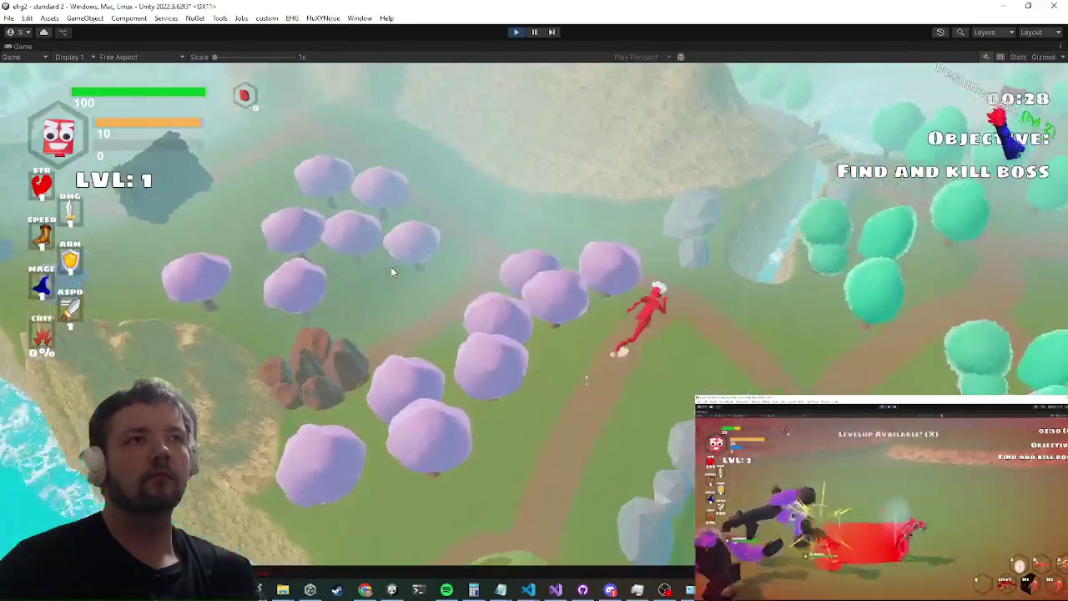
key("w")
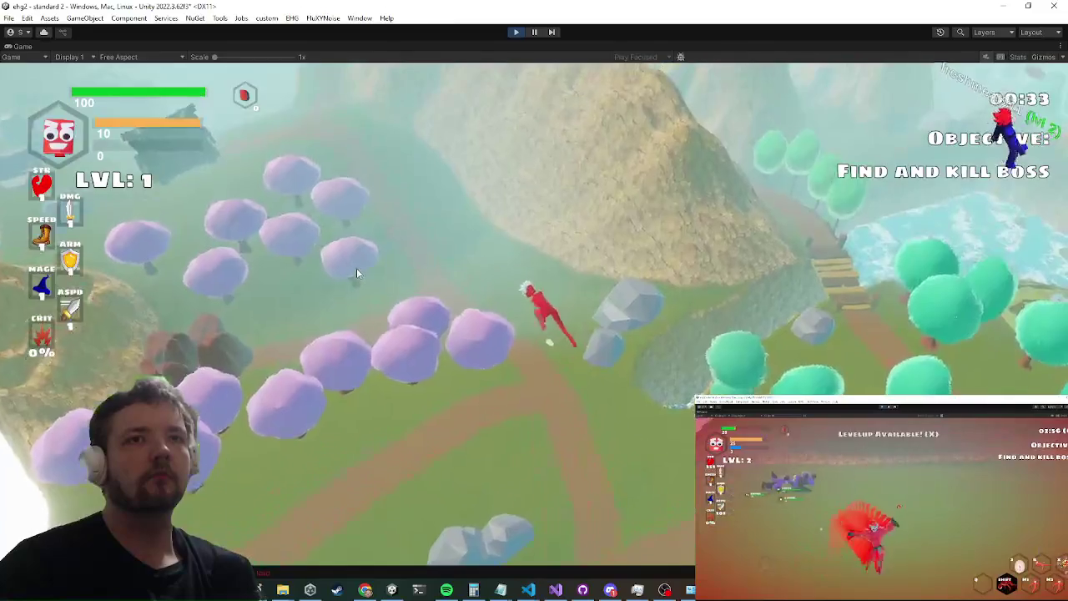
key("w")
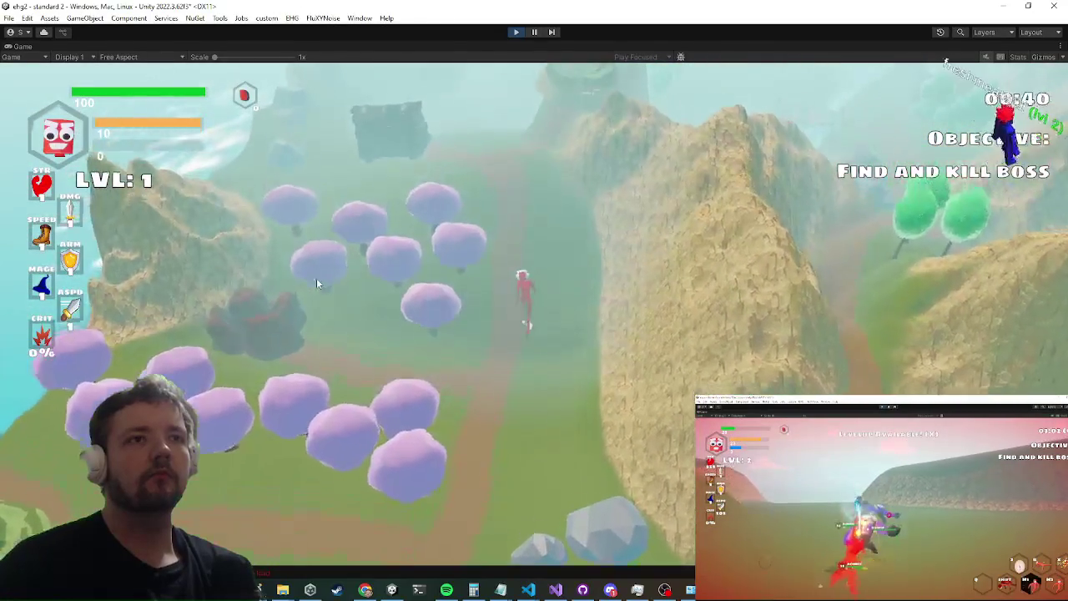
key("w")
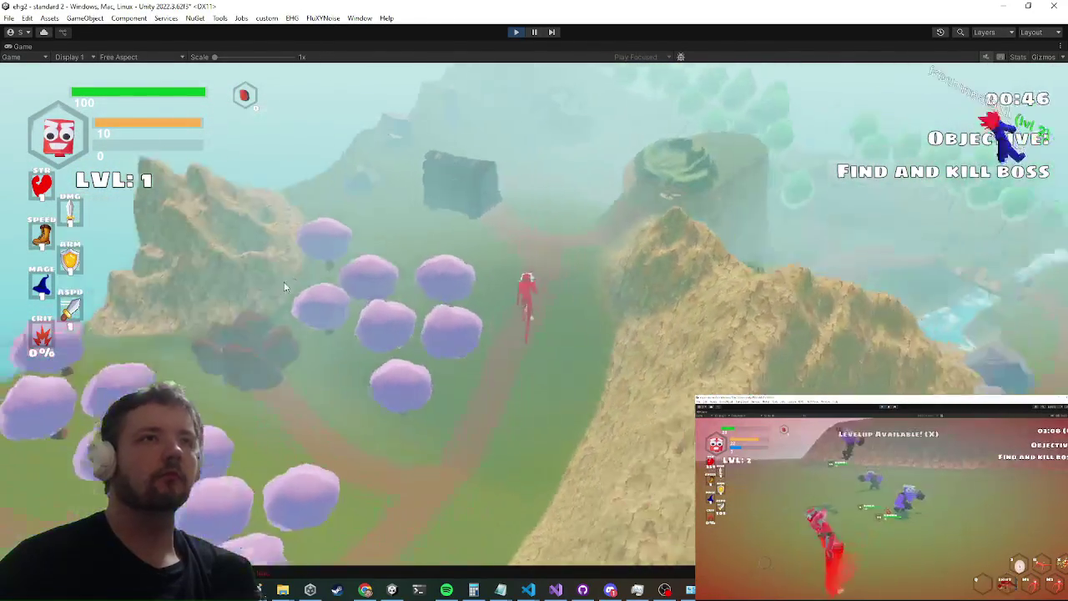
key("w")
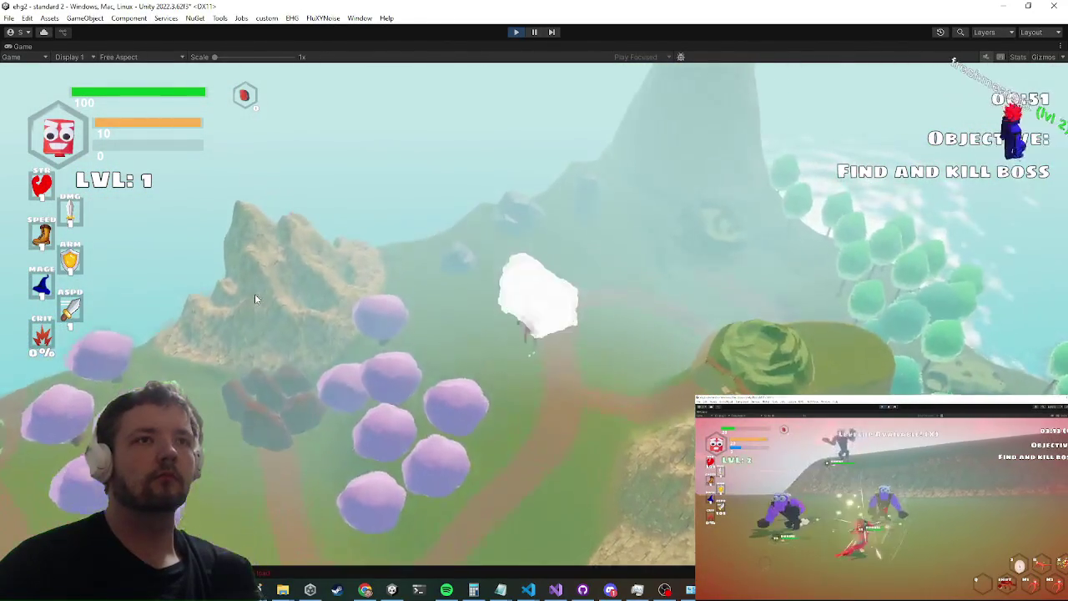
key("e")
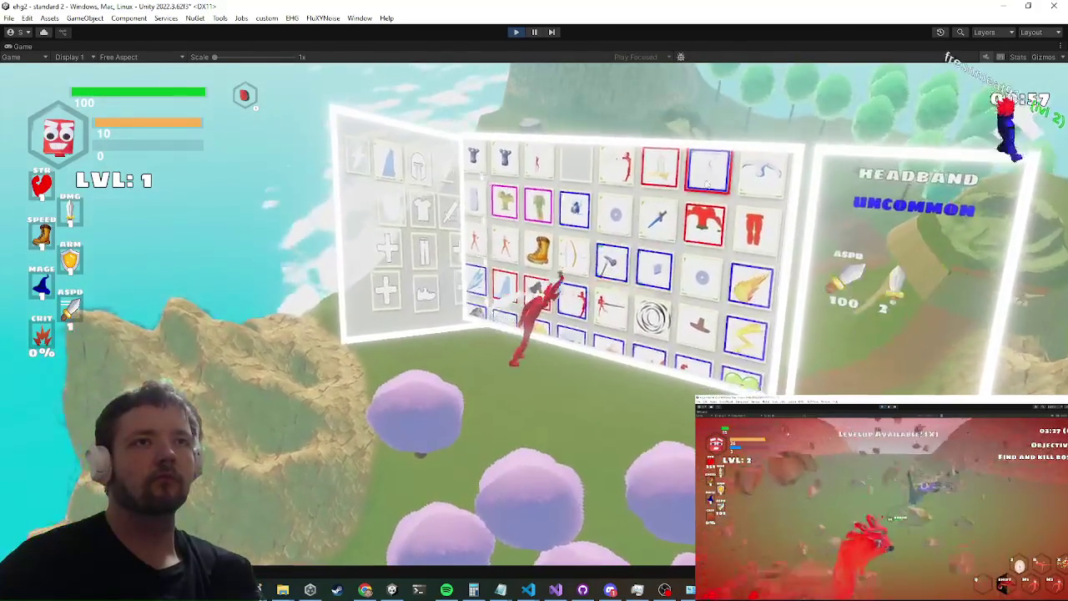
Step: Equip the magic robes, the shoes and a third item, then close the inventory
right_click(708, 222)
left_click(744, 222)
right_click(483, 237)
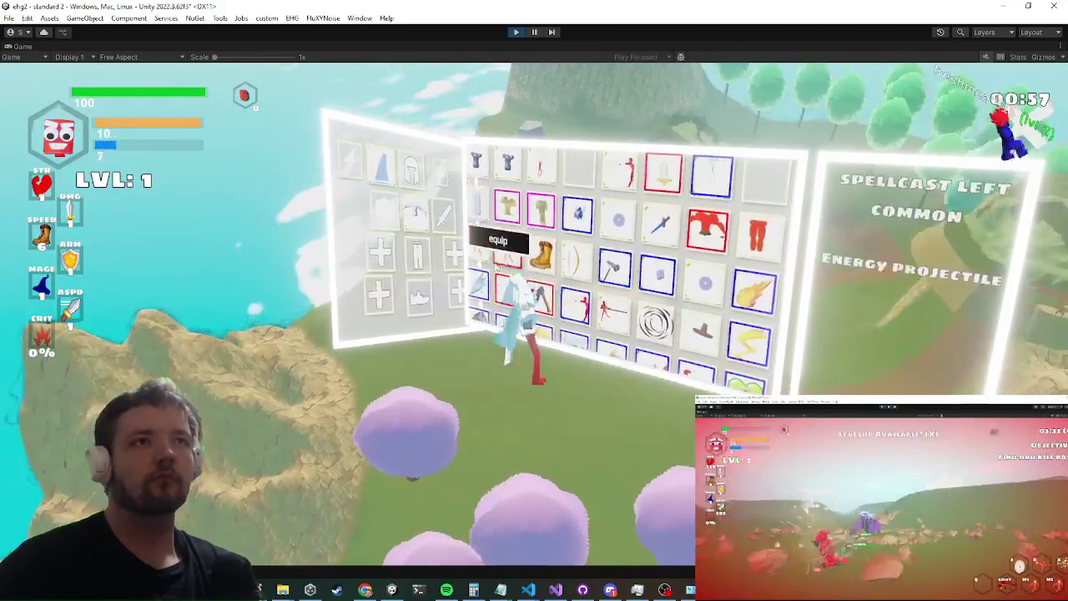
left_click(496, 237)
right_click(588, 289)
left_click(596, 289)
key("Tab")
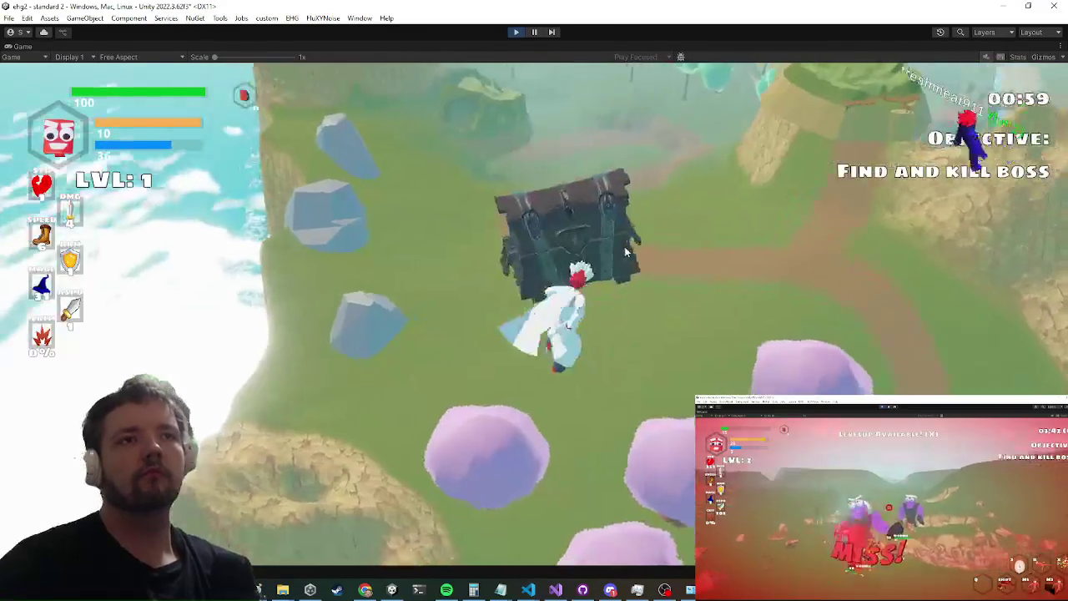
Step: Fly the character over the hills into the mountain until the view goes black
key("w")
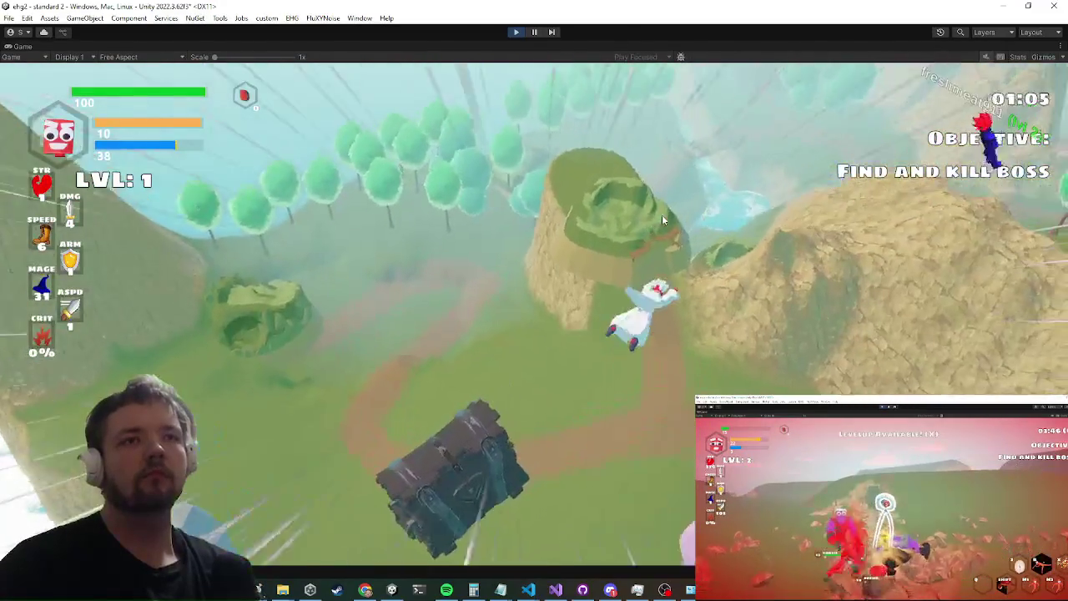
key("w")
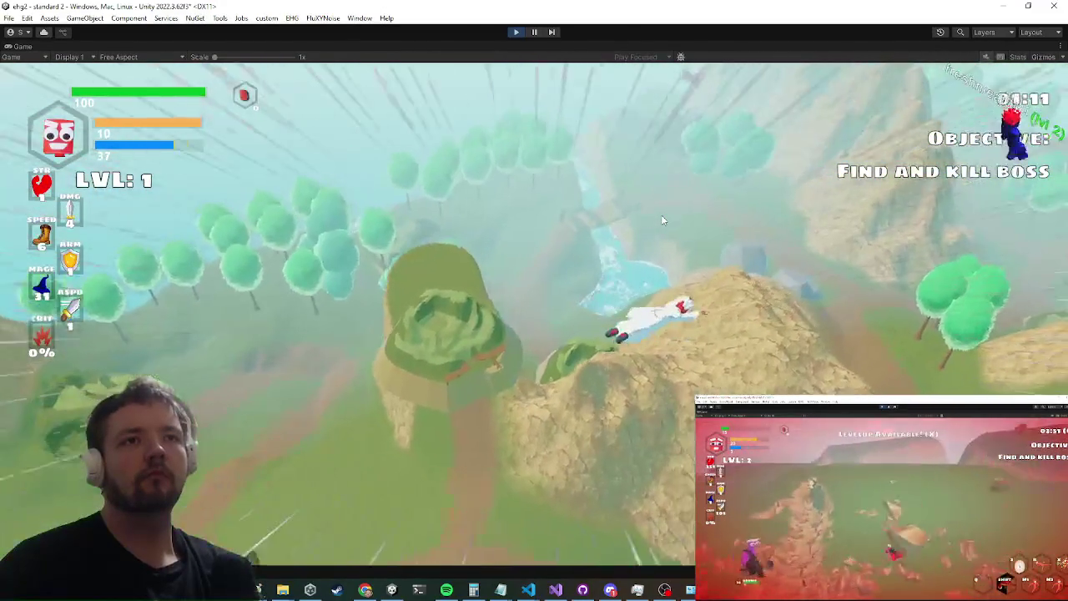
key("w")
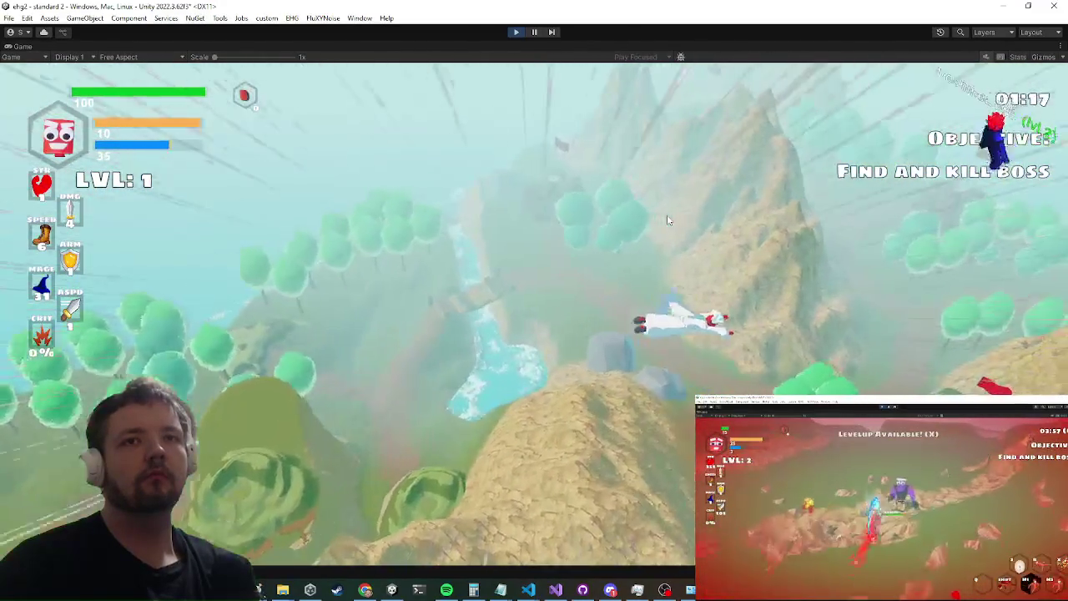
key("w")
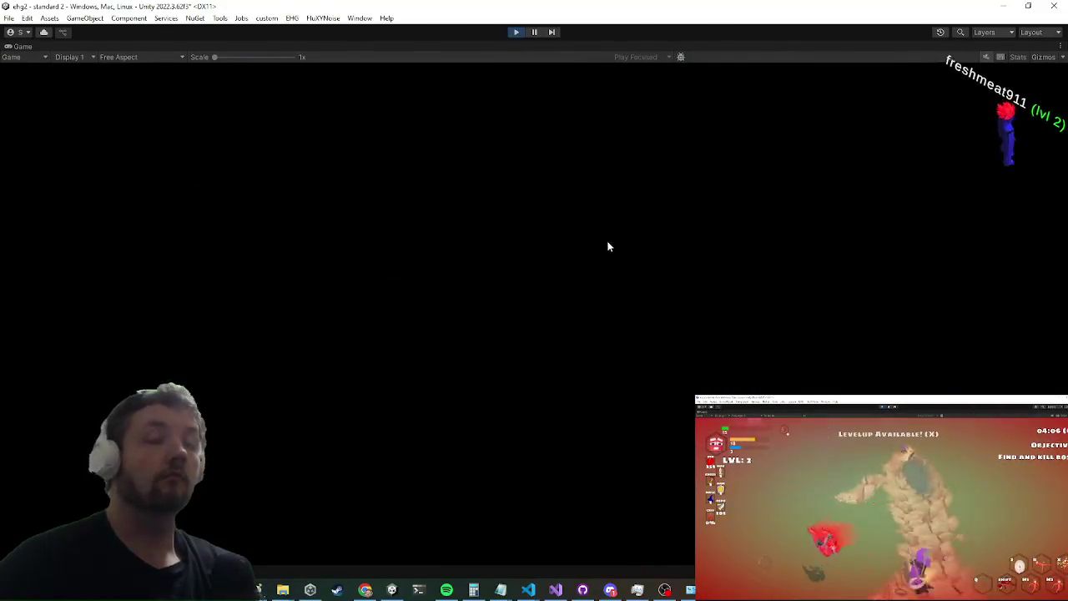
Step: Use Code Search for 'terrainload' to open TerrainLoader.cs and skim its level-loading code
key("w")
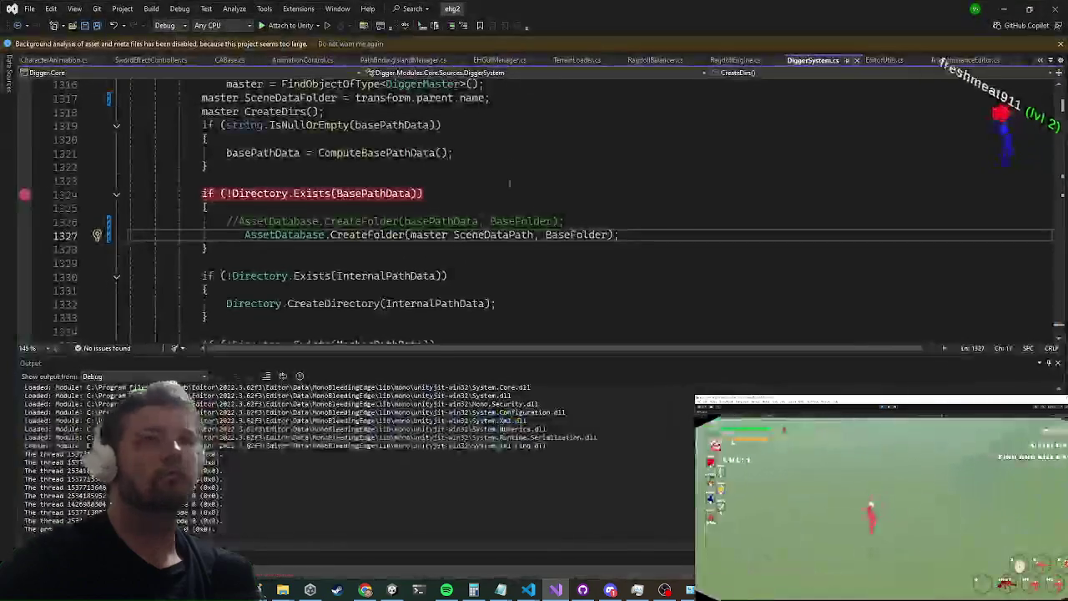
left_click(498, 60)
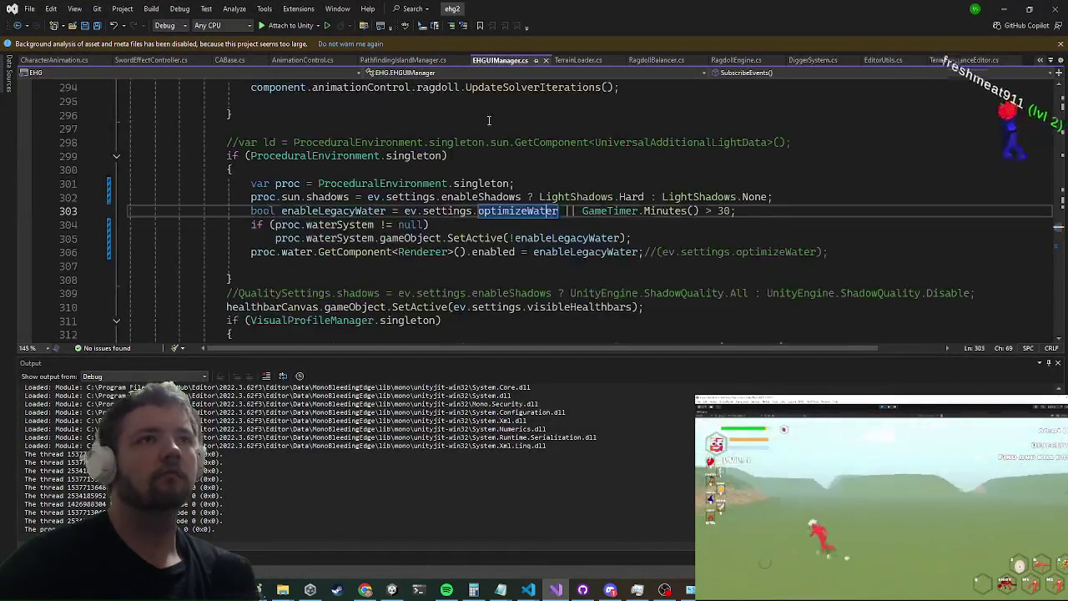
key("ctrl+t")
type("terrainload")
key("Return")
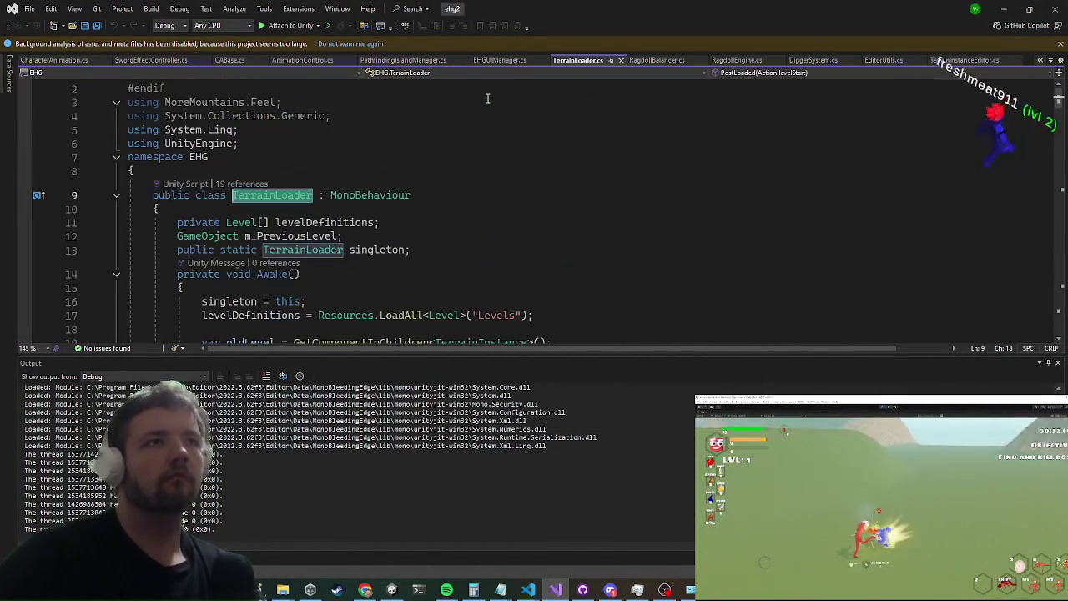
scroll(488, 99, "down", 7)
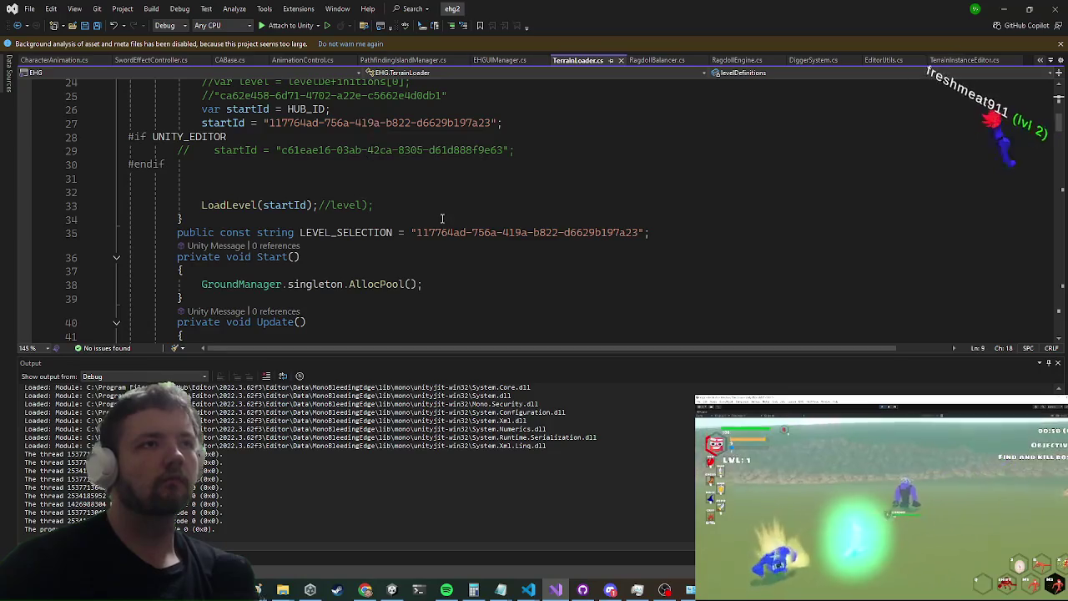
key("alt+Tab")
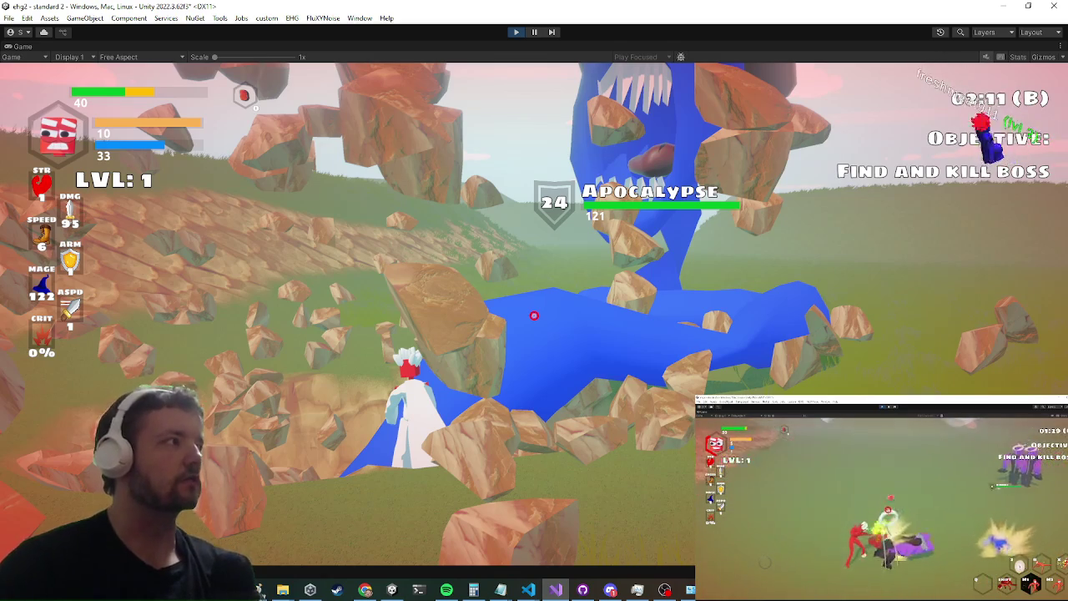
Step: Un-maximize the Game view, then view PrefabFactory and the Standard 1 level asset in the Inspector
right_click(18, 46)
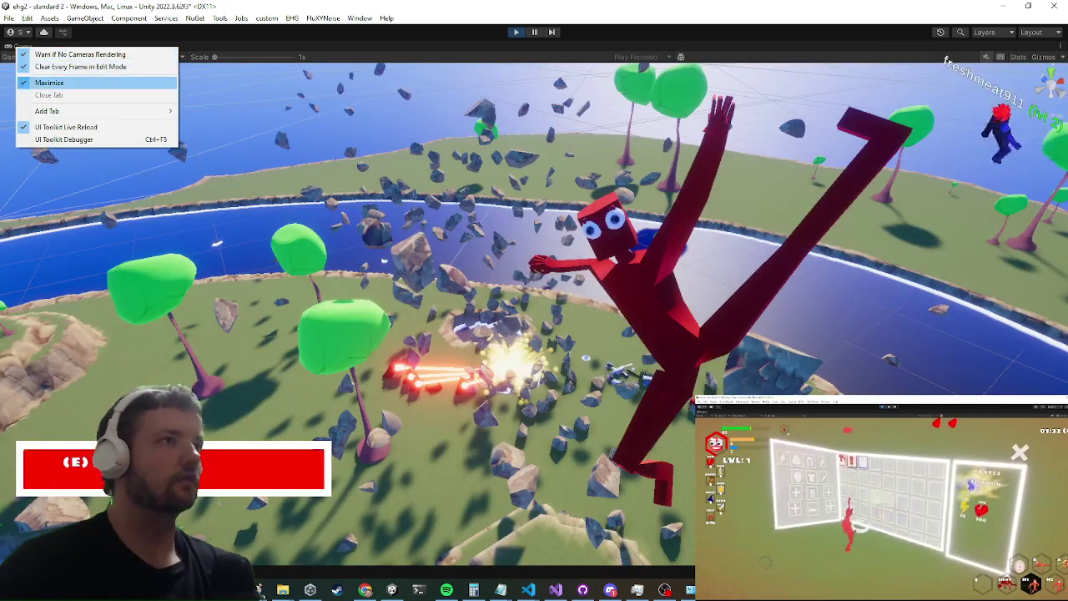
left_click(50, 84)
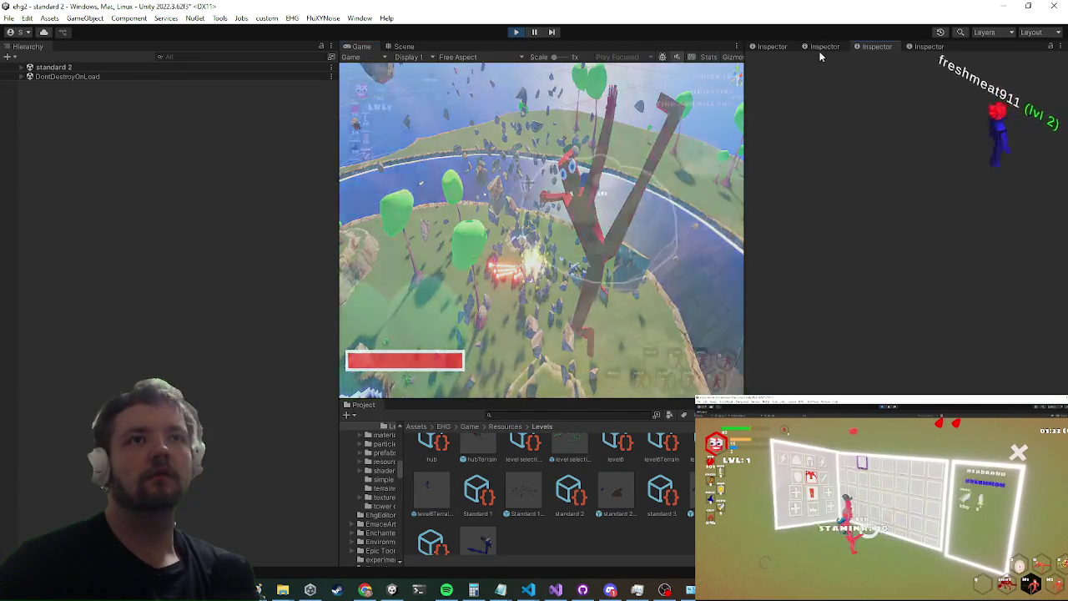
left_click(833, 46)
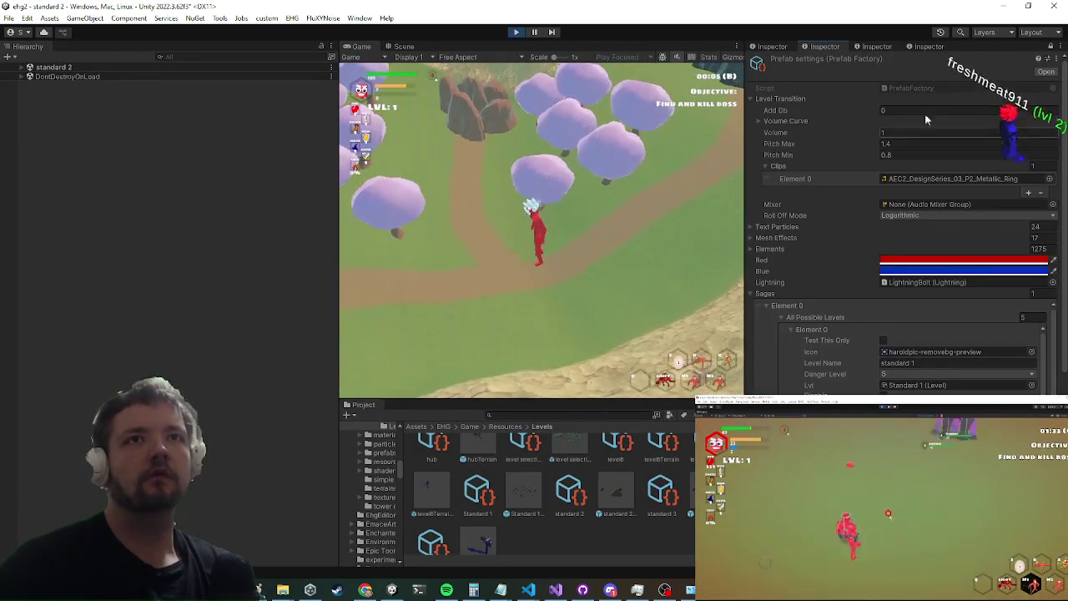
left_click(875, 47)
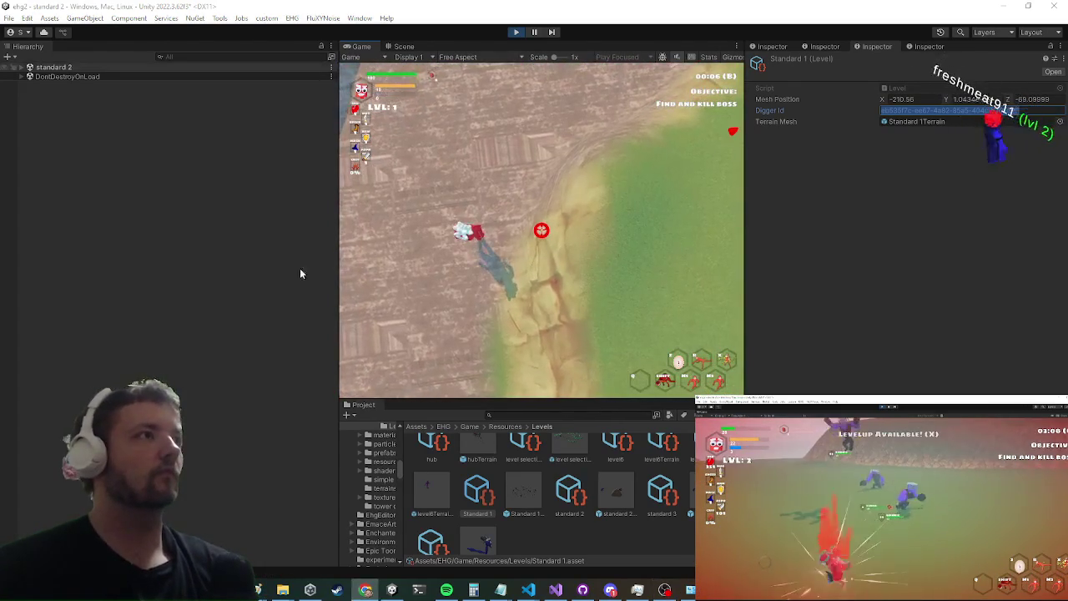
Step: Maximize the Game view and return focus to the running game
key("shift+space")
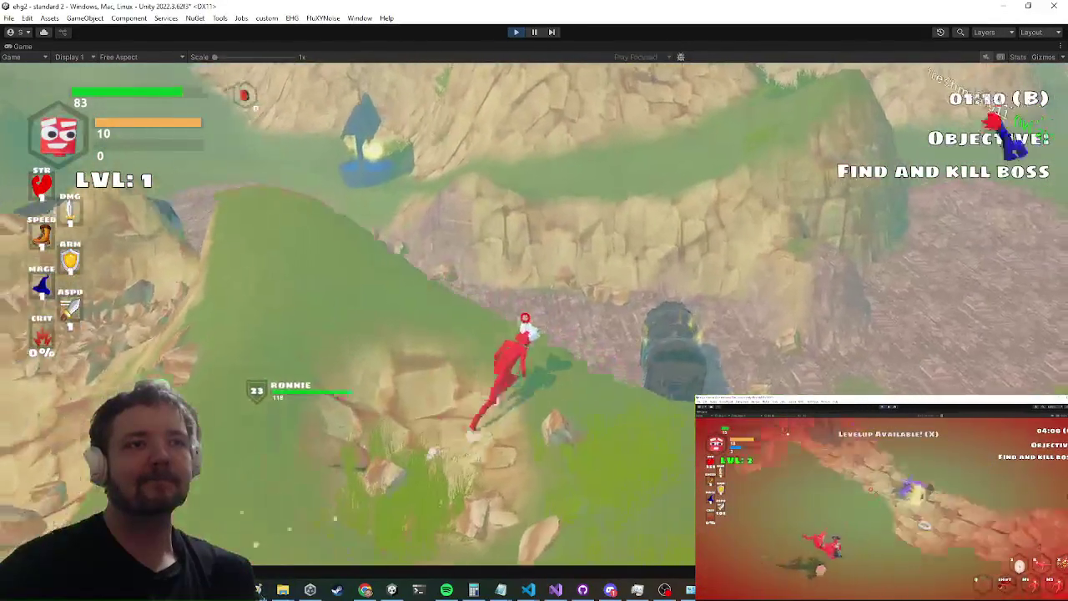
key("alt+Tab")
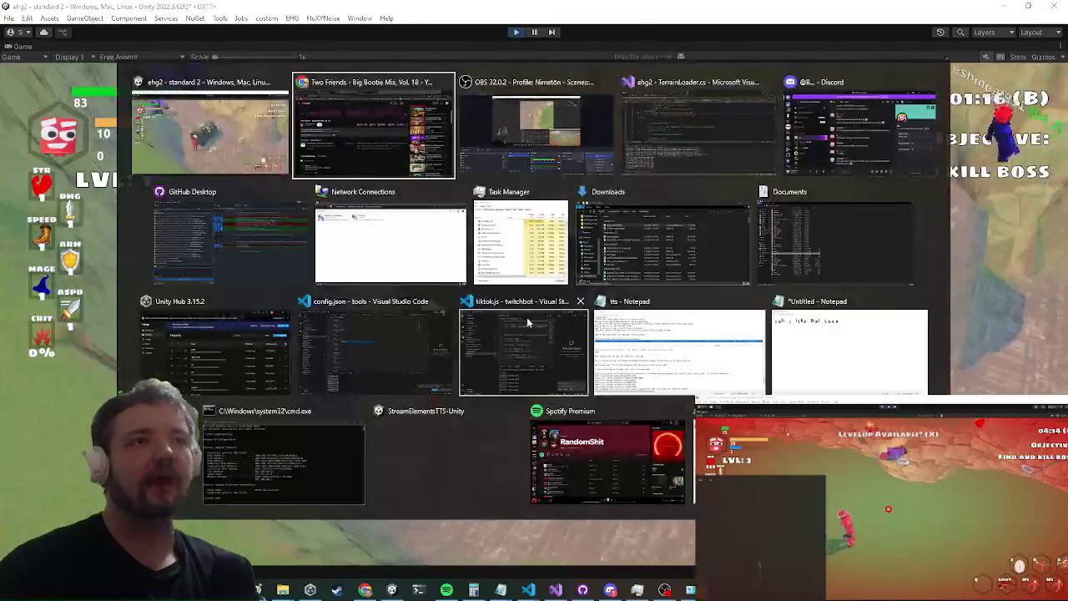
key("Escape")
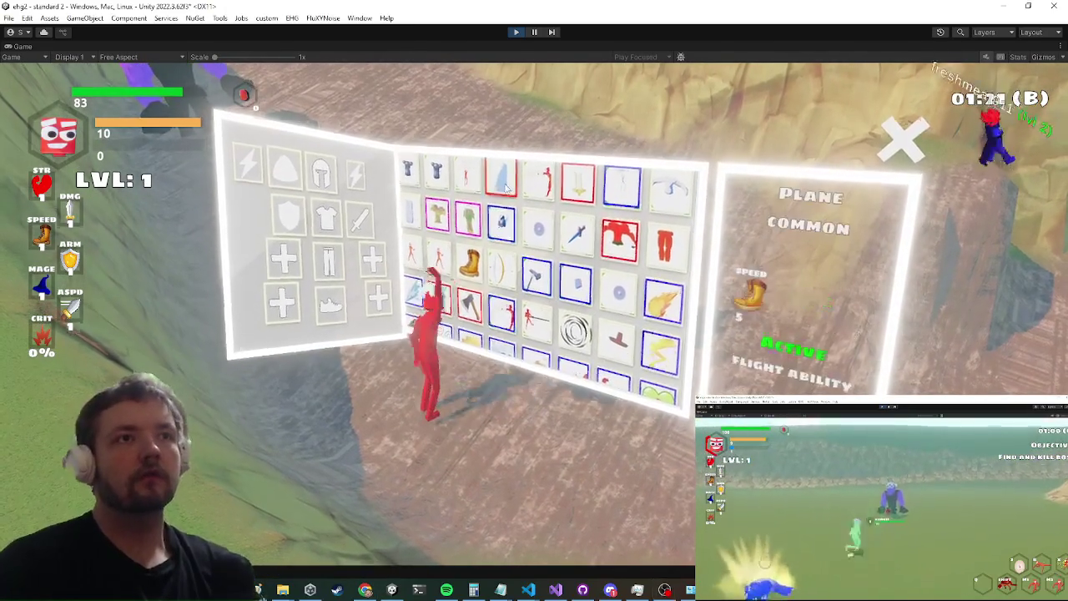
Step: Equip the headband and the sword in the right hand, then open the in-game Settings
mouse_move(532, 246)
mouse_move(620, 243)
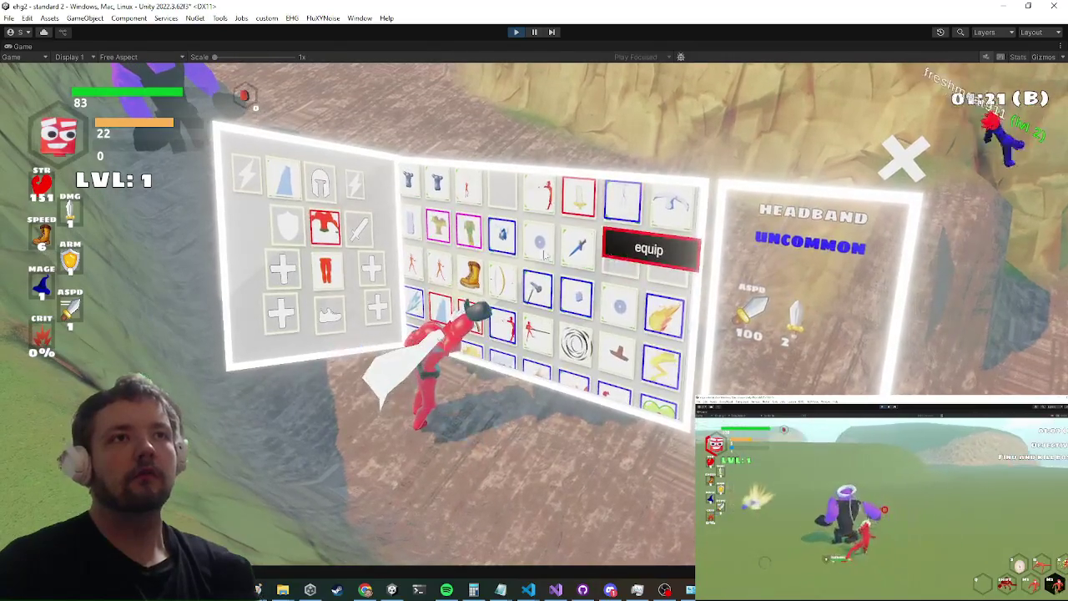
left_click(608, 249)
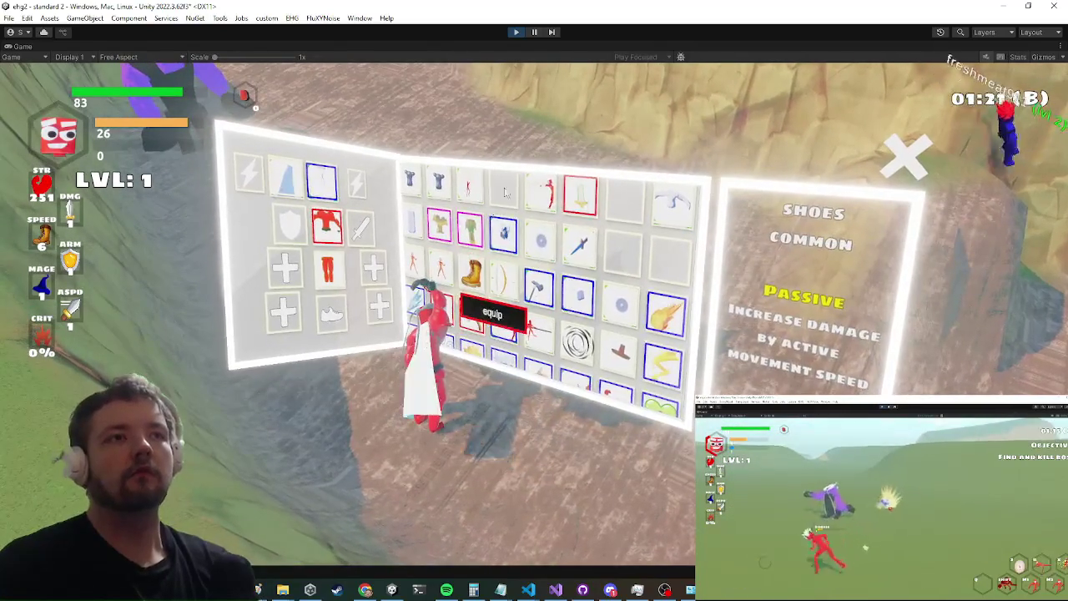
left_click(583, 261)
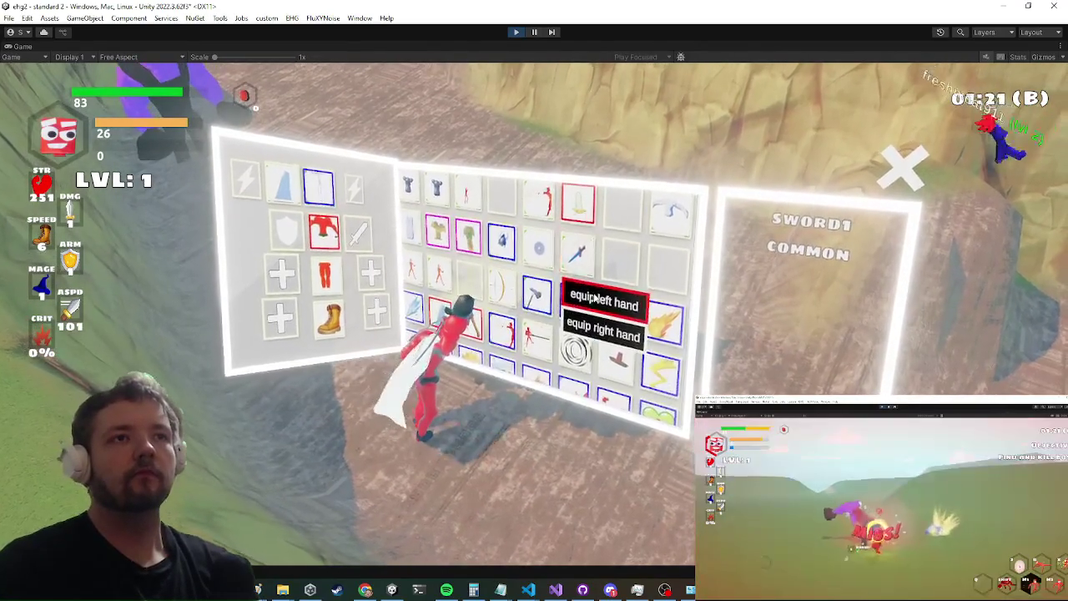
left_click(610, 287)
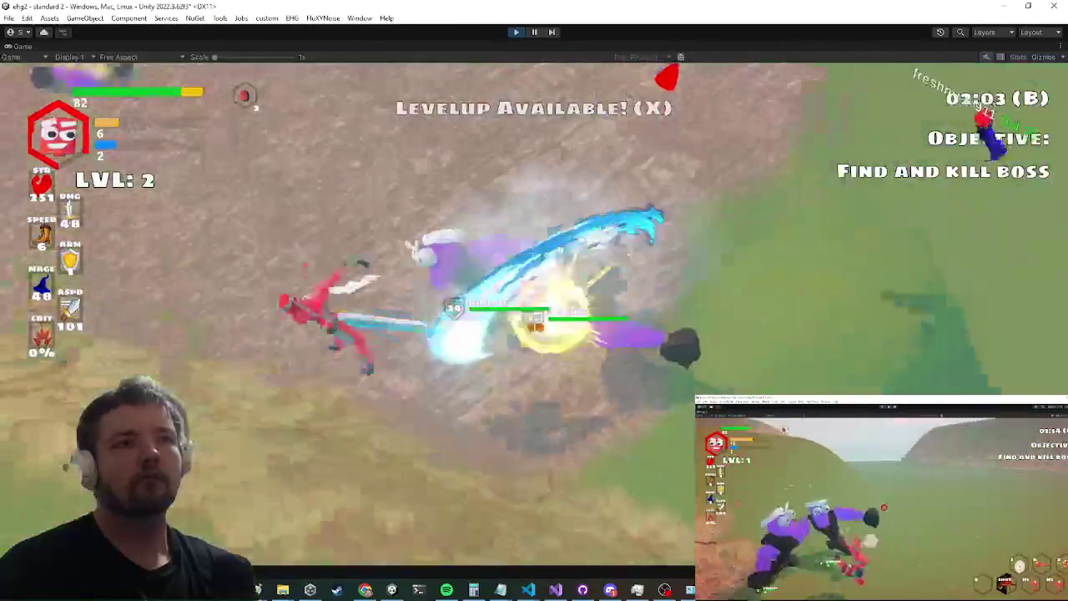
key("Escape")
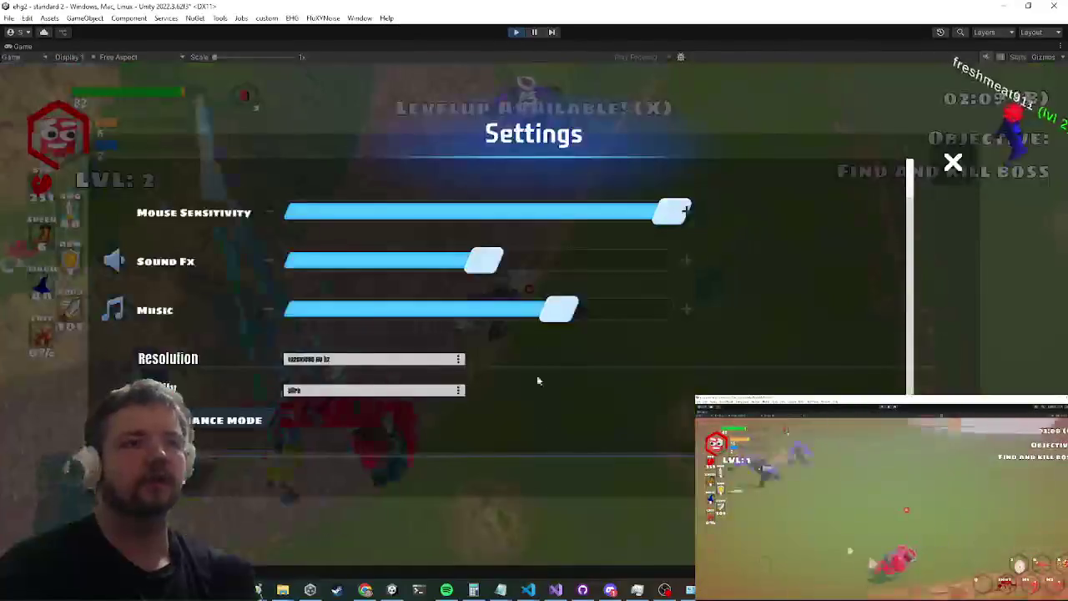
mouse_move(597, 548)
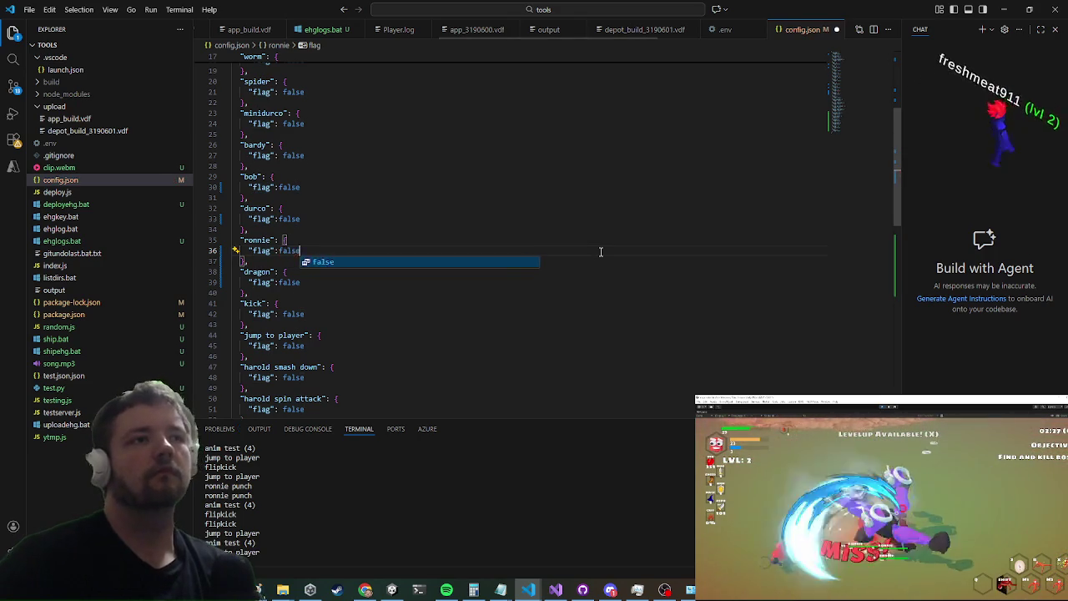
Step: Return from config.json to the Unity game and close its Settings overlay
key("alt+Tab")
key("Escape")
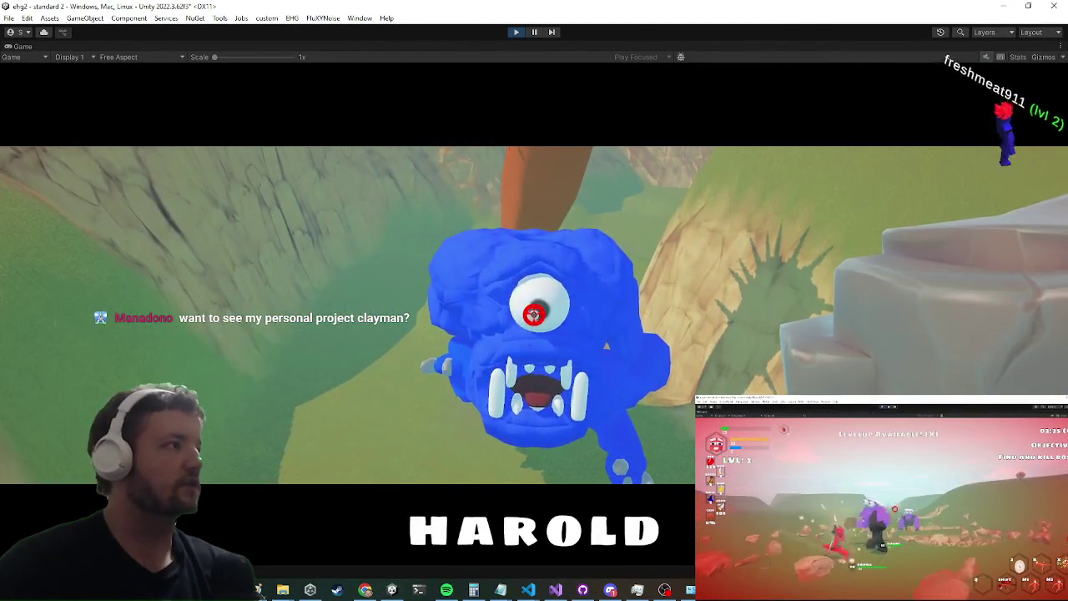
Step: Switch between config.json and the running game, dismissing the Start menu
key("alt+Tab")
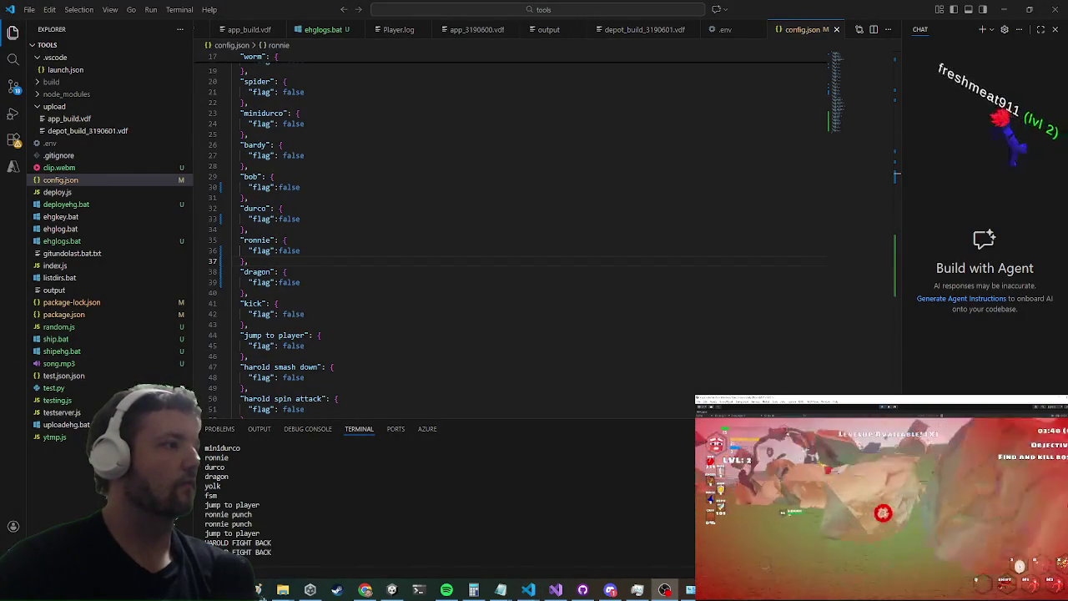
key("alt+Tab")
key("super")
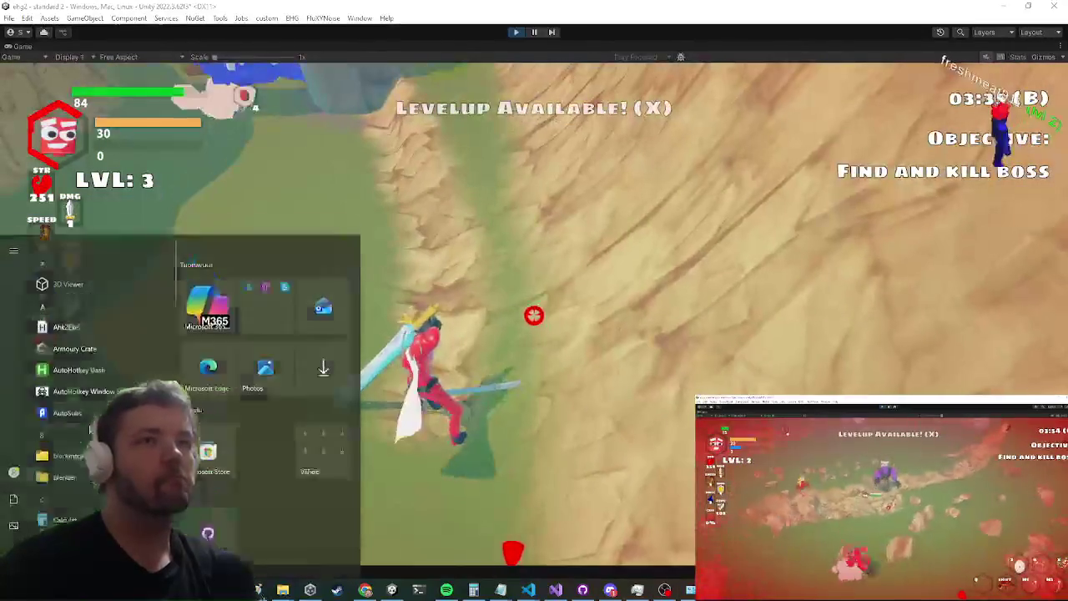
left_click(789, 282)
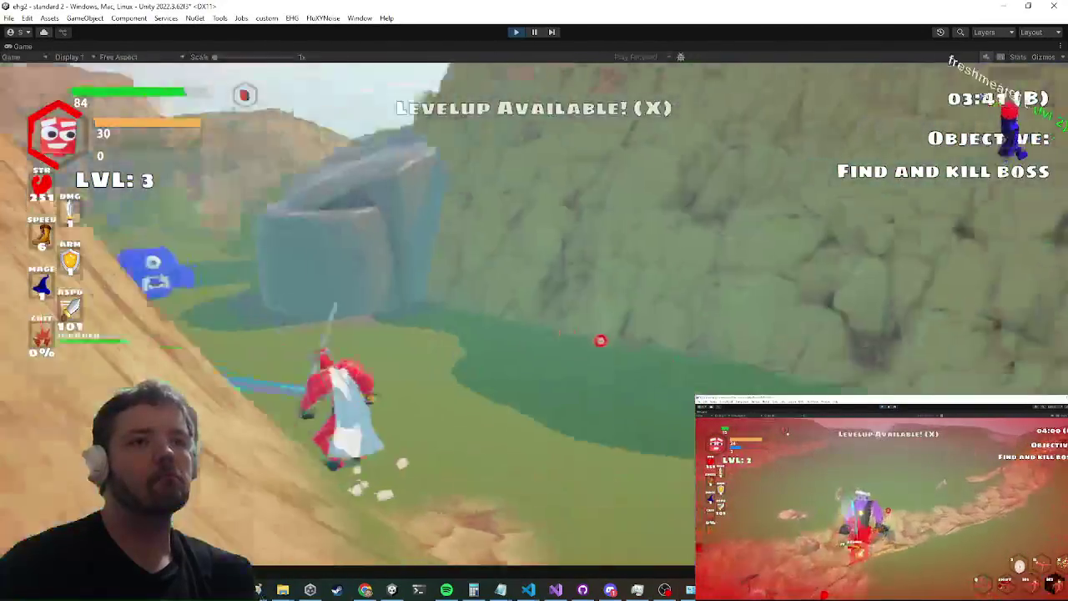
Step: Play the level, ending with Settings open at 1920x1080 60 Hz and Ultra quality
key("Escape")
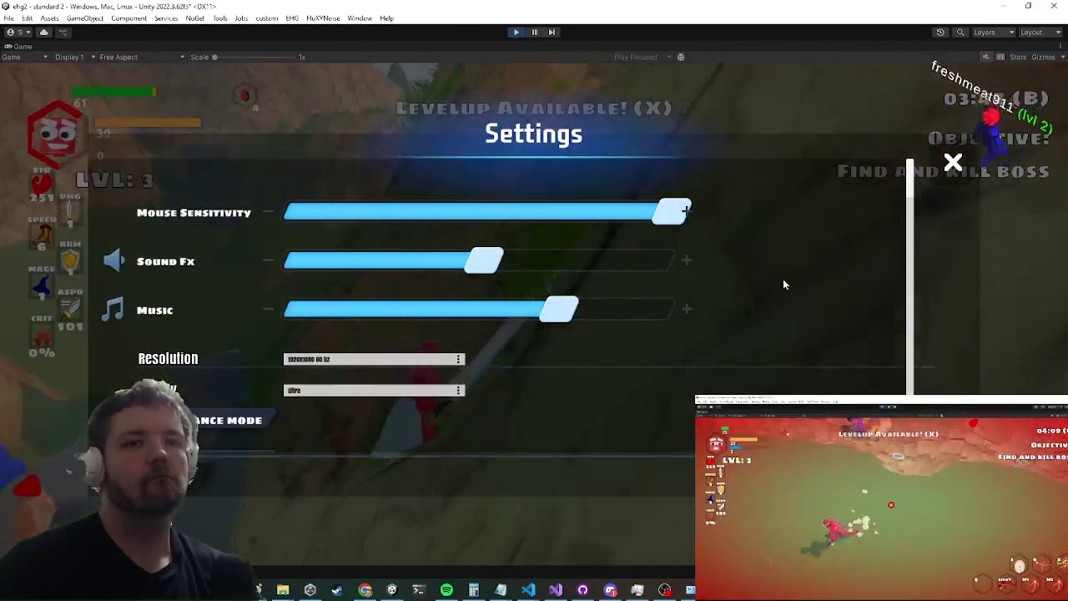
key("Escape")
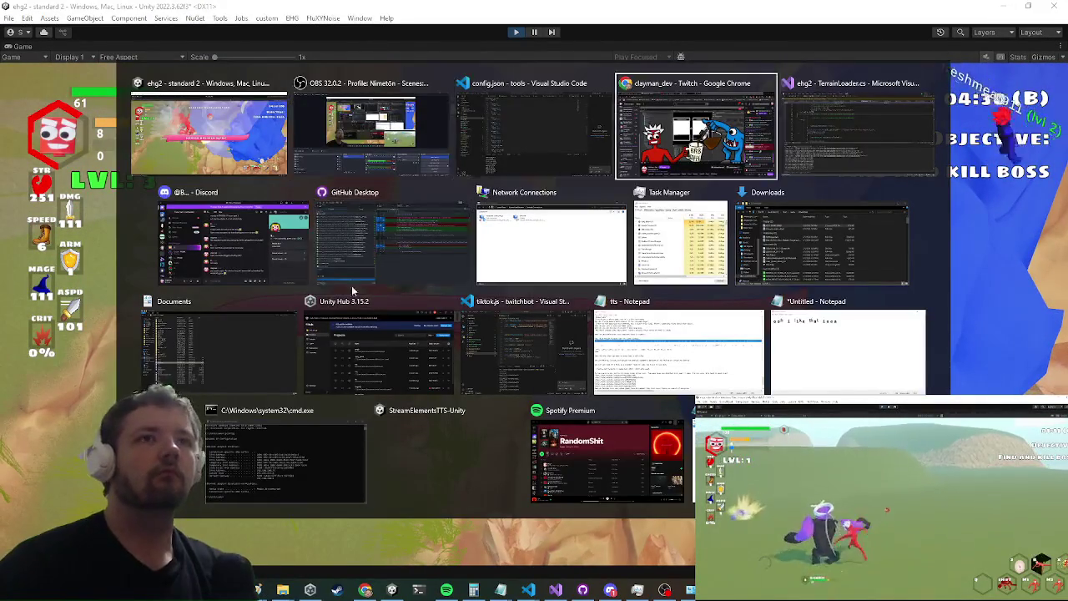
key("Escape")
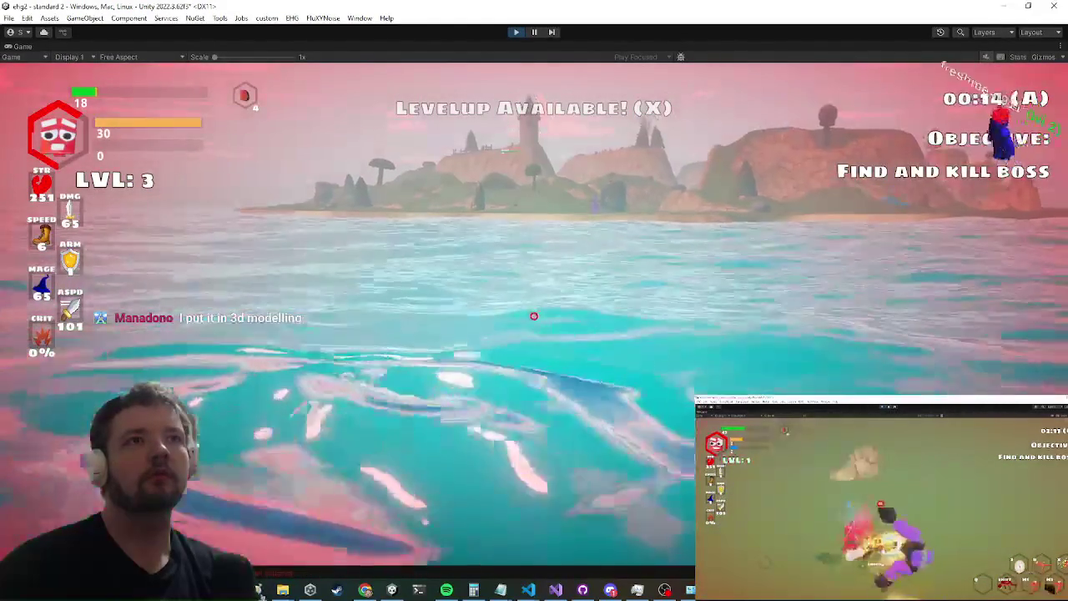
key("Escape")
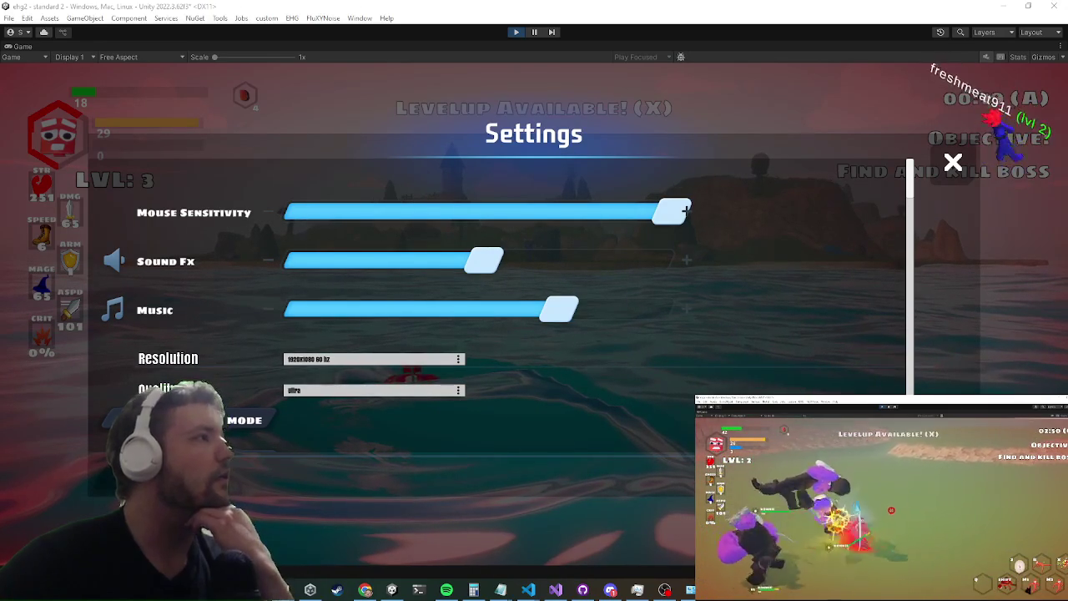
Step: Read the AttachToProp MissingReferenceException stack trace in the Console, then stop play mode
key("ctrl+shift+c")
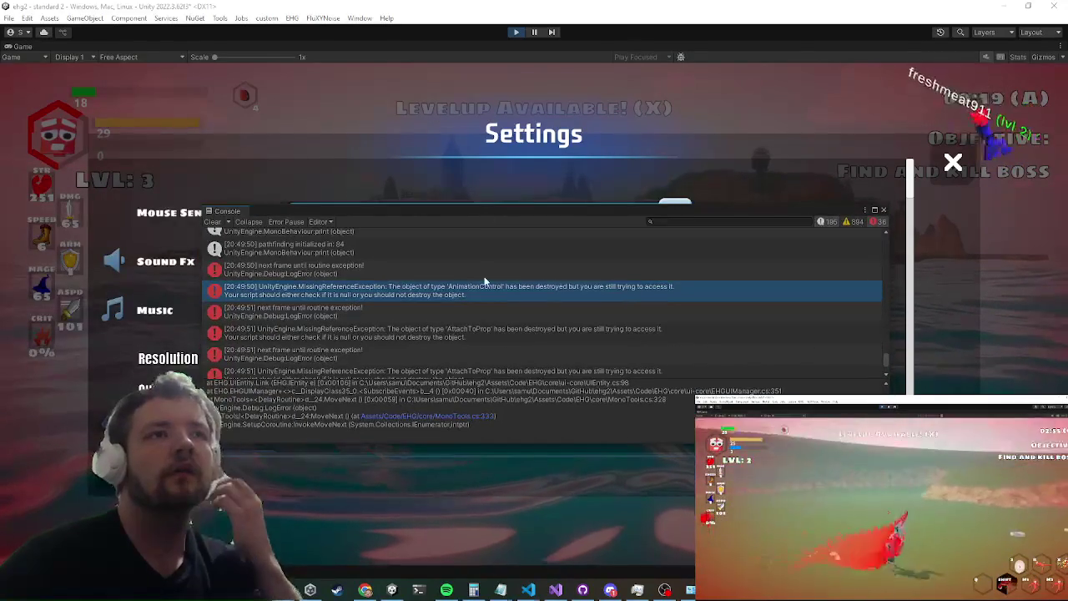
scroll(484, 392, "up", 1)
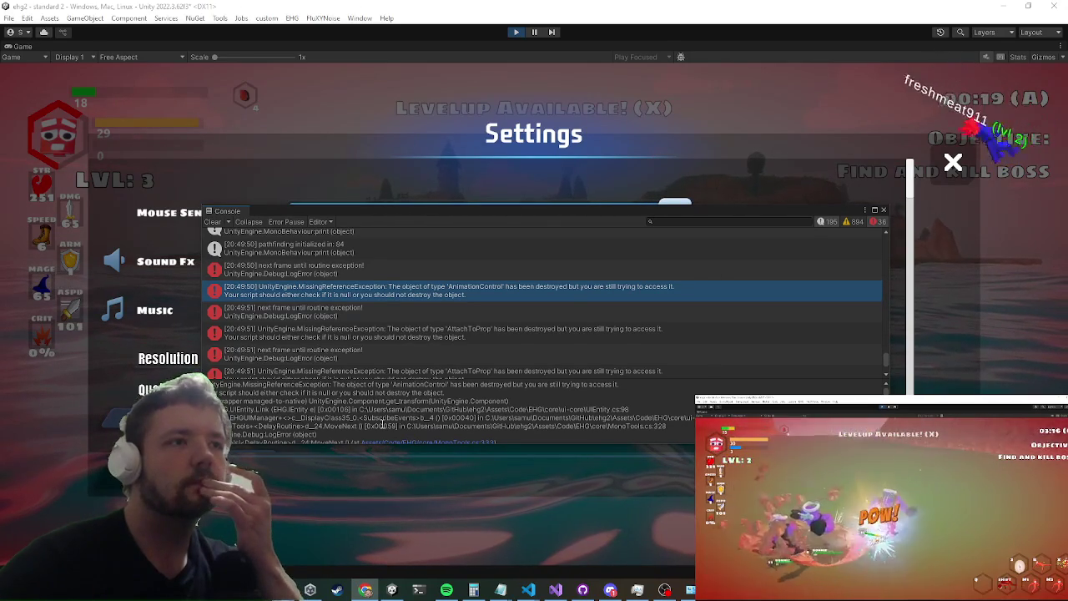
scroll(410, 284, "up", 5)
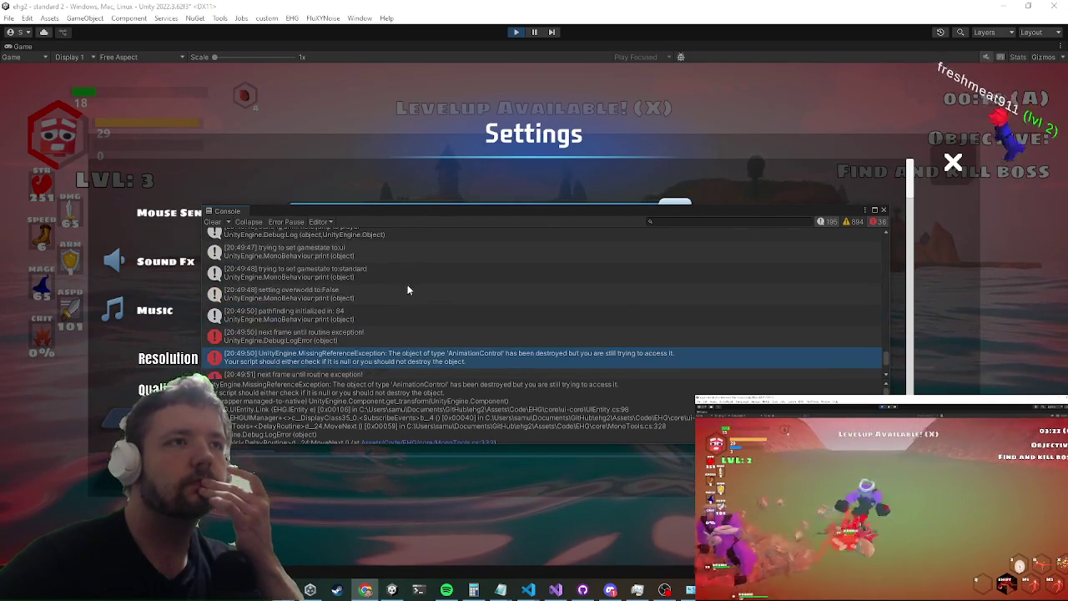
scroll(406, 291, "down", 5)
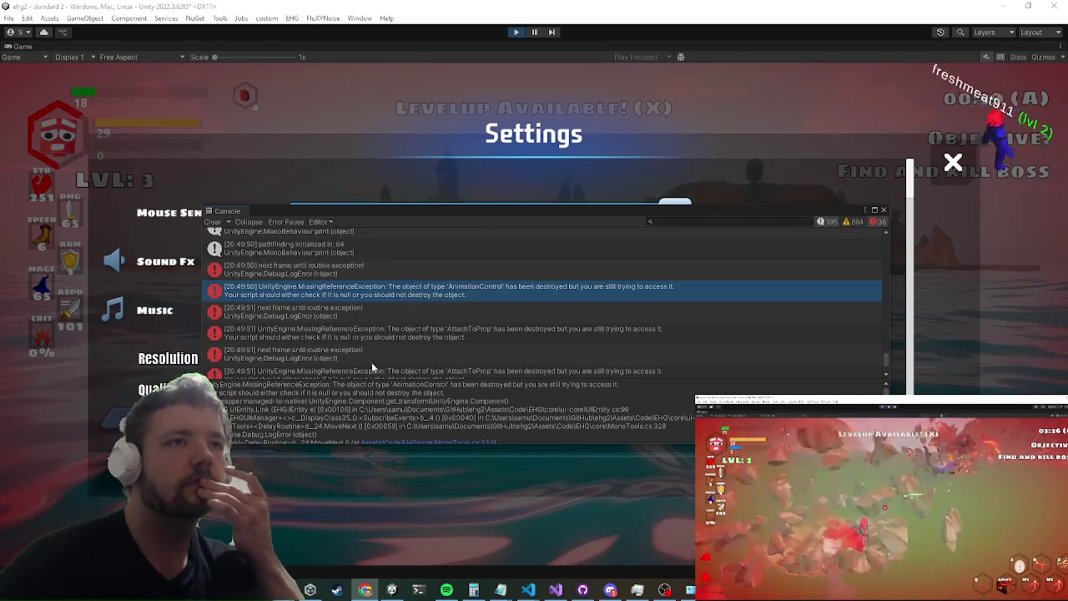
left_click(394, 345)
left_click(395, 341)
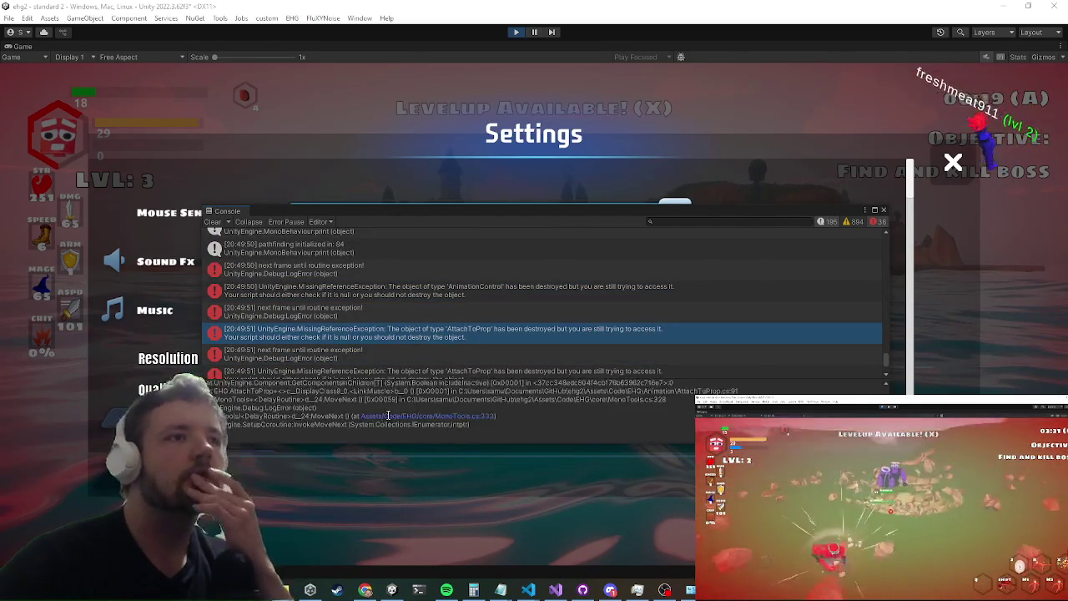
scroll(388, 415, "down", 1)
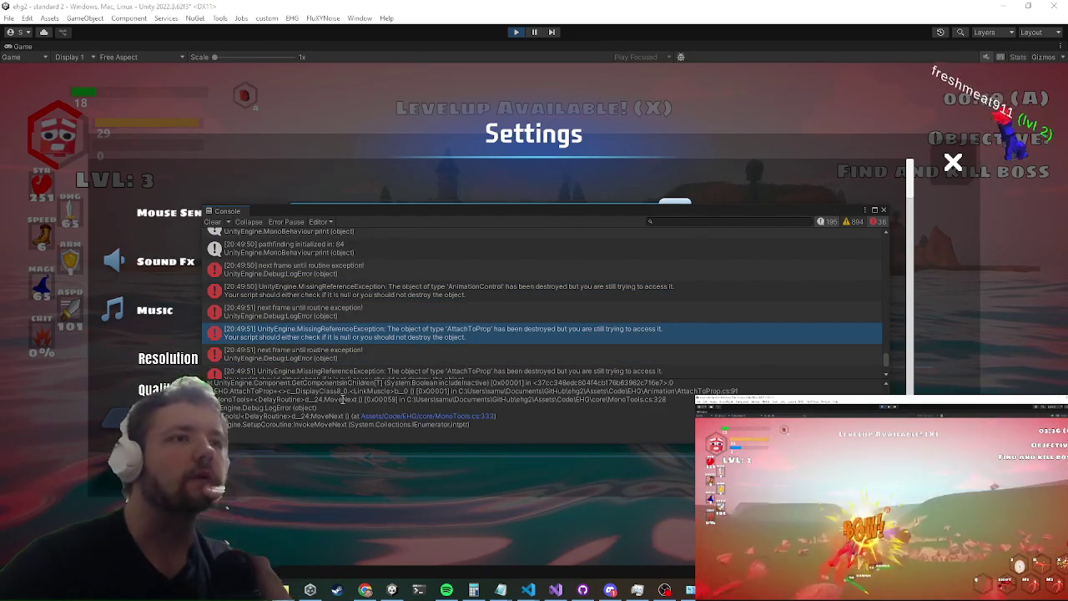
left_click(511, 33)
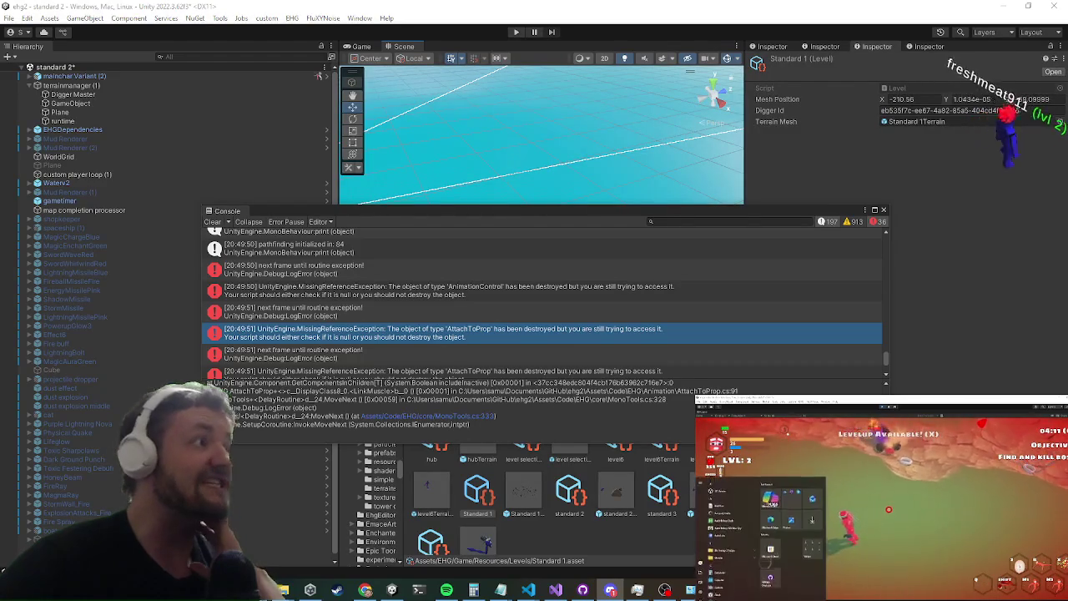
mouse_move(1067, 92)
left_mouse_down()
mouse_move(921, 100)
mouse_move(818, 176)
mouse_move(786, 131)
left_mouse_up()
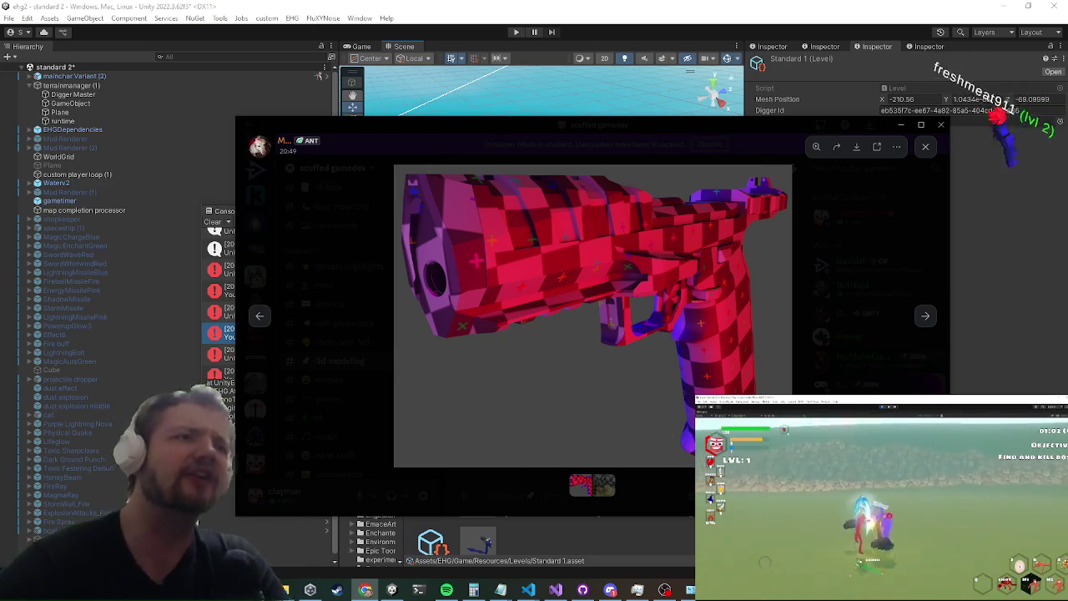
Step: Switch between the red gun and checkered gun images in the Discord viewer
left_click(835, 266)
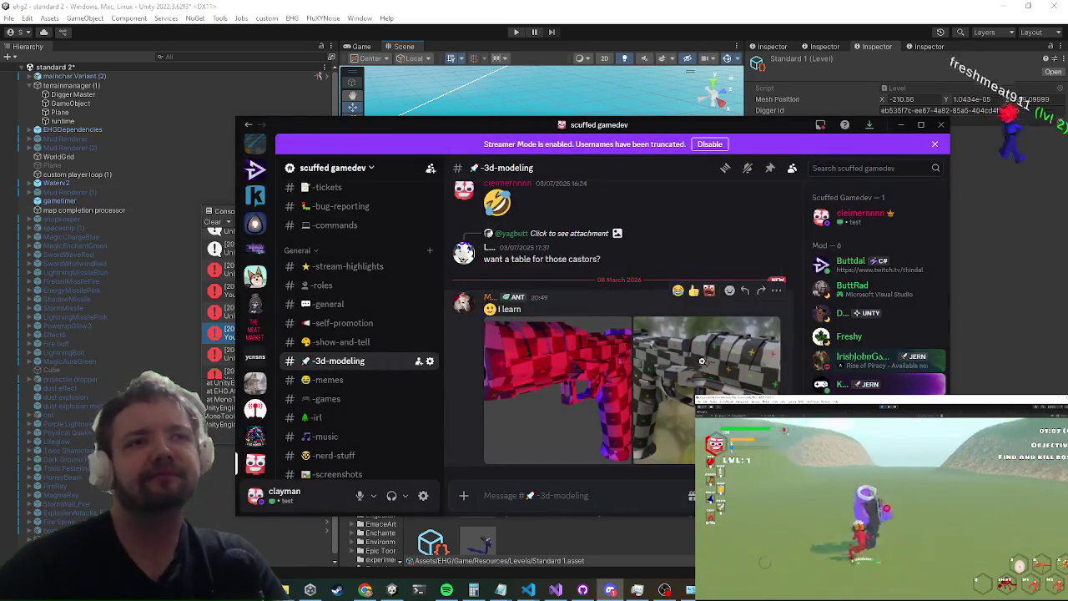
left_click(702, 359)
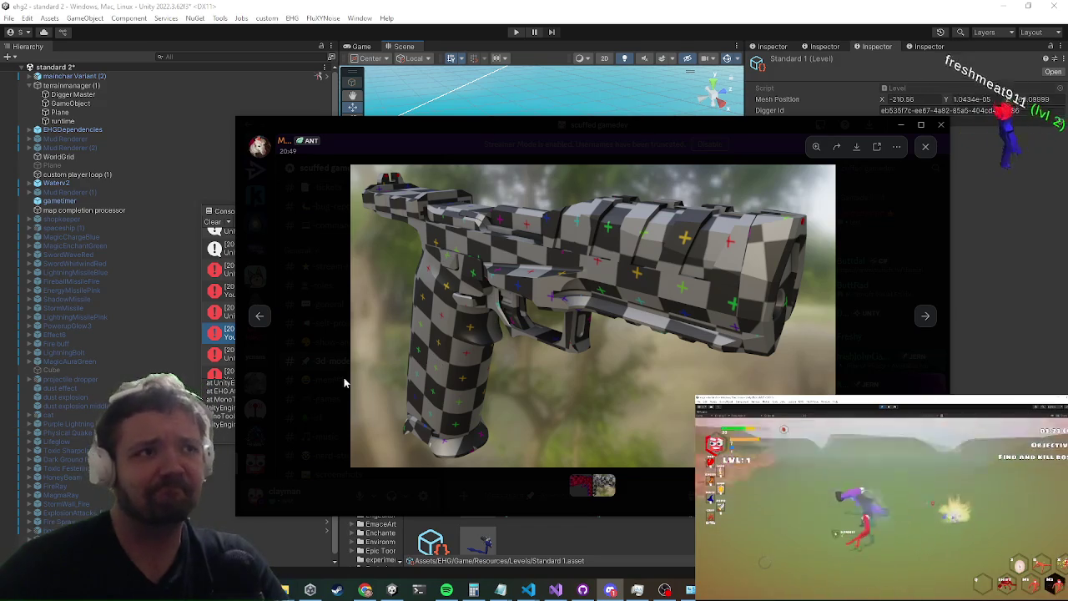
left_click(339, 377)
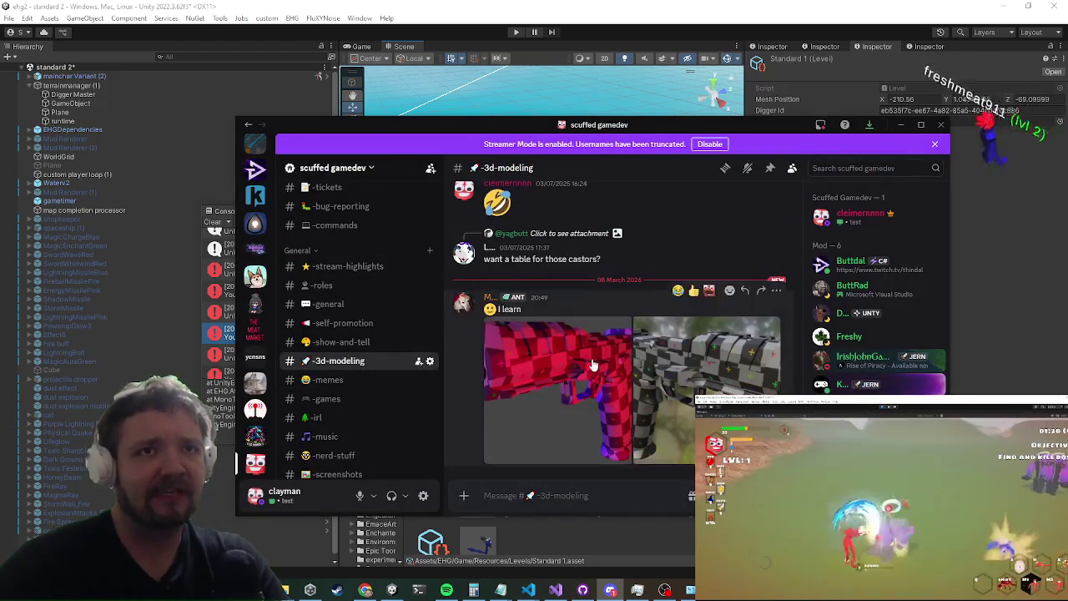
left_click(594, 365)
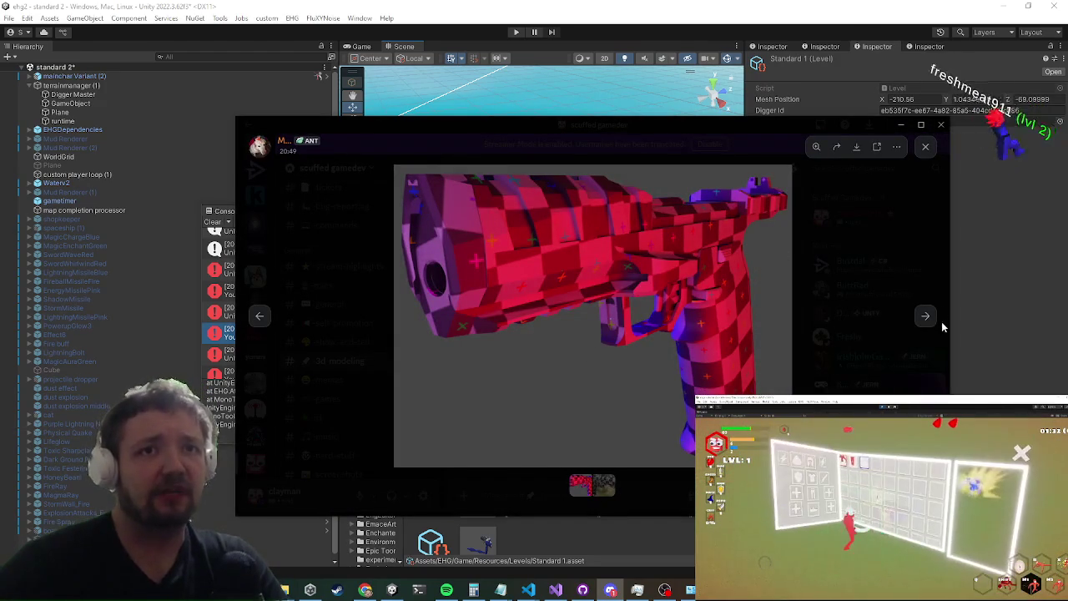
Step: Flip through the gun images to the grey checkered pistol, then close the viewer
left_click(926, 317)
left_click(925, 315)
left_click(927, 317)
left_click(926, 317)
left_click(927, 317)
left_click(926, 317)
left_click(926, 317)
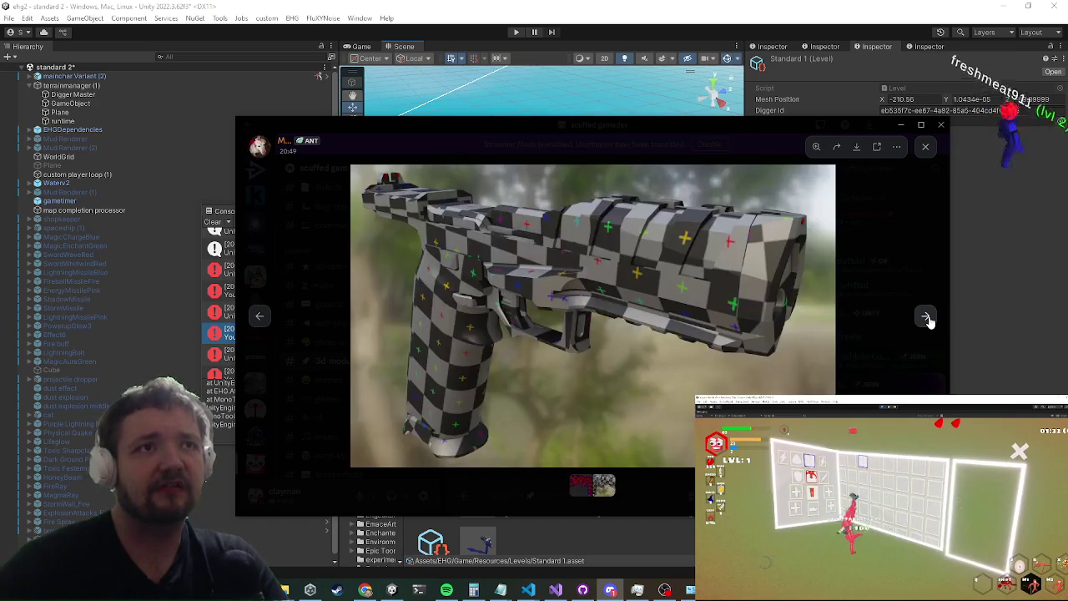
left_click(926, 317)
left_click(926, 317)
left_click(926, 317)
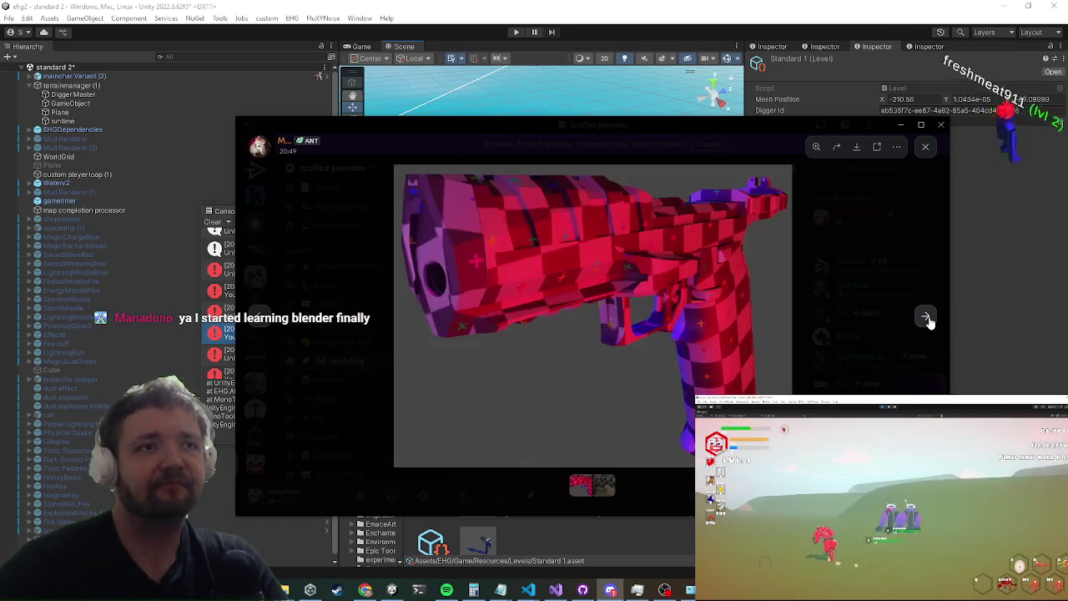
left_click(926, 319)
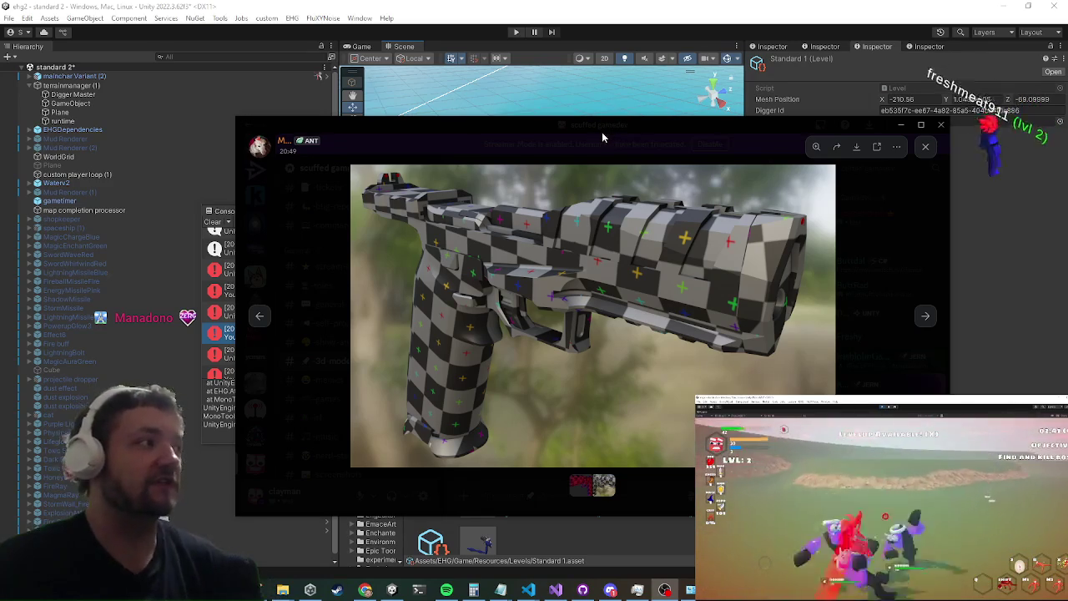
left_click(314, 128)
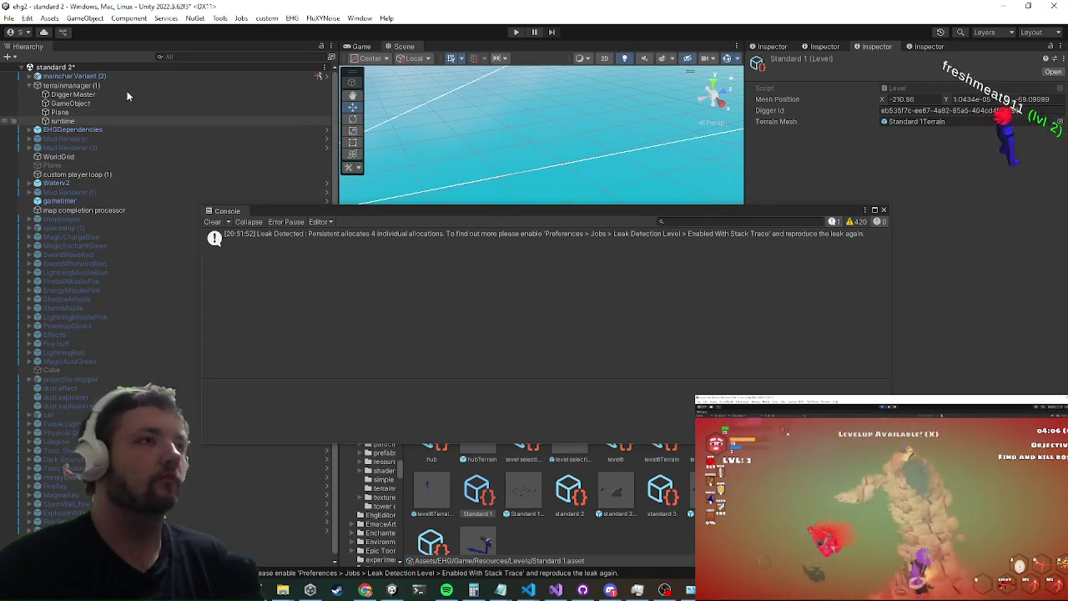
Step: Close the floating Console, then select and expand Character Powerup in the Hierarchy
left_click(29, 76)
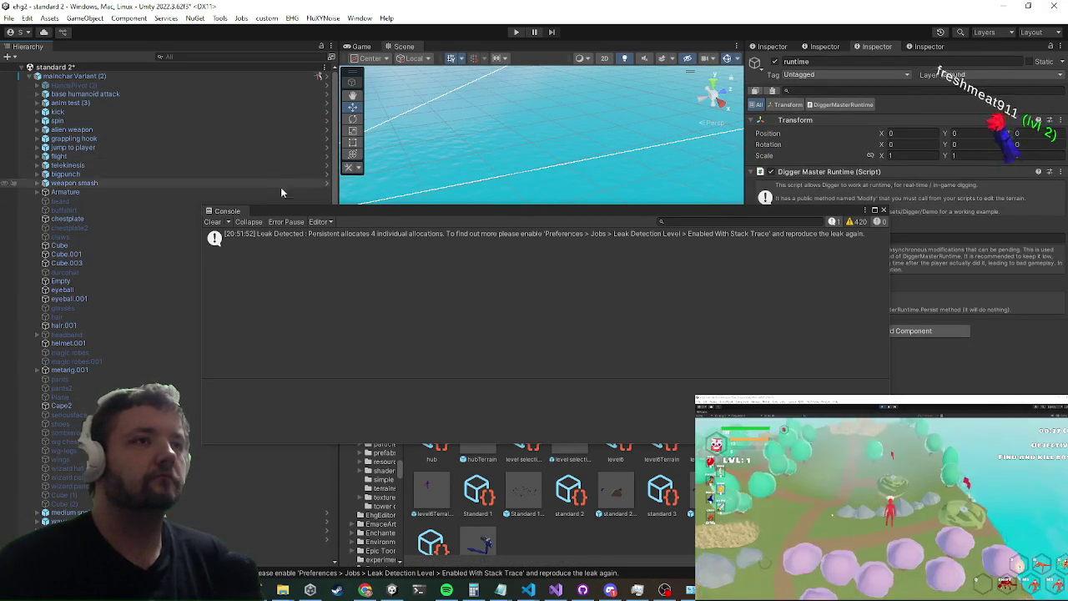
left_click(268, 211)
scroll(165, 305, "down", 3)
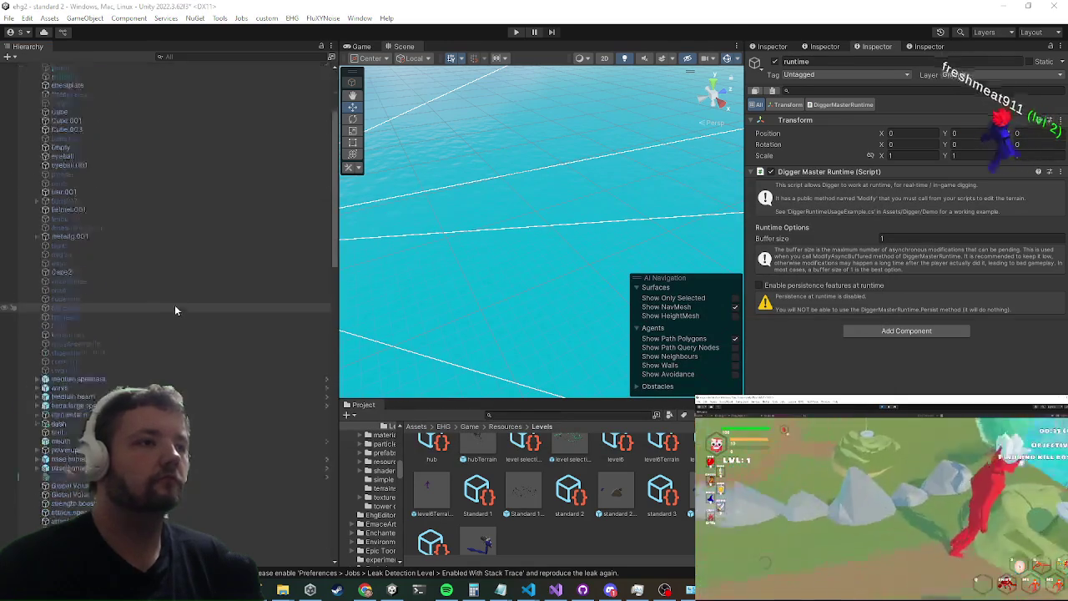
scroll(176, 312, "down", 15)
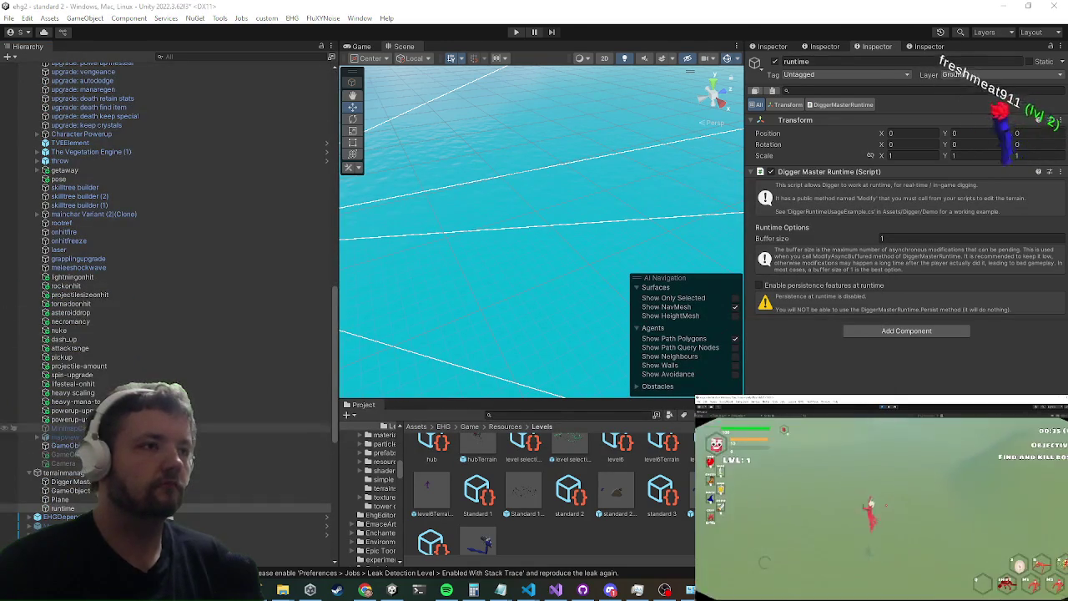
scroll(134, 342, "up", 5)
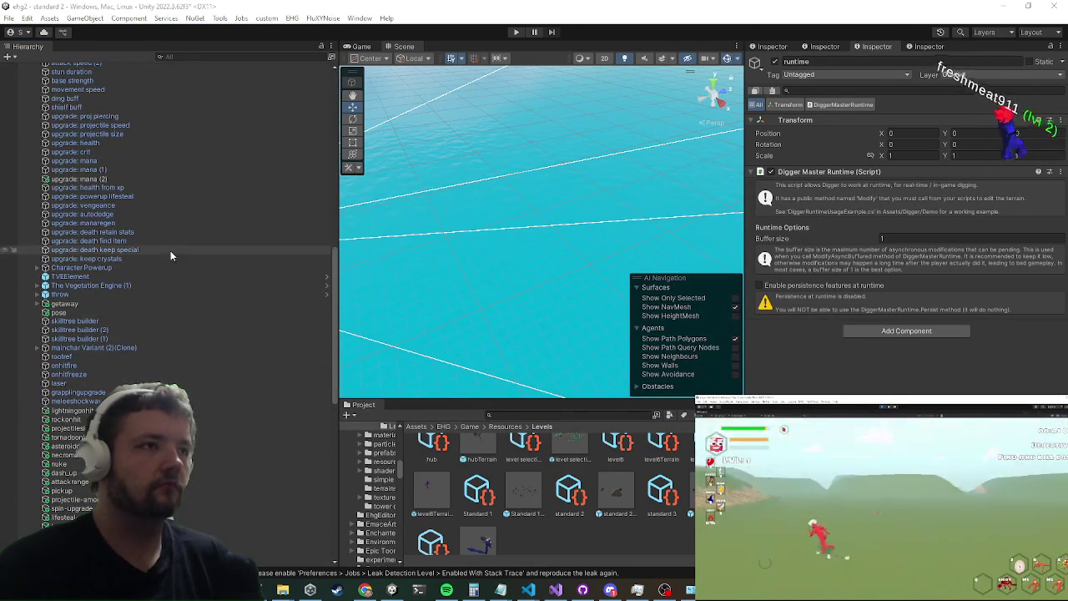
scroll(133, 313, "up", 1)
left_click(71, 301)
key("Right")
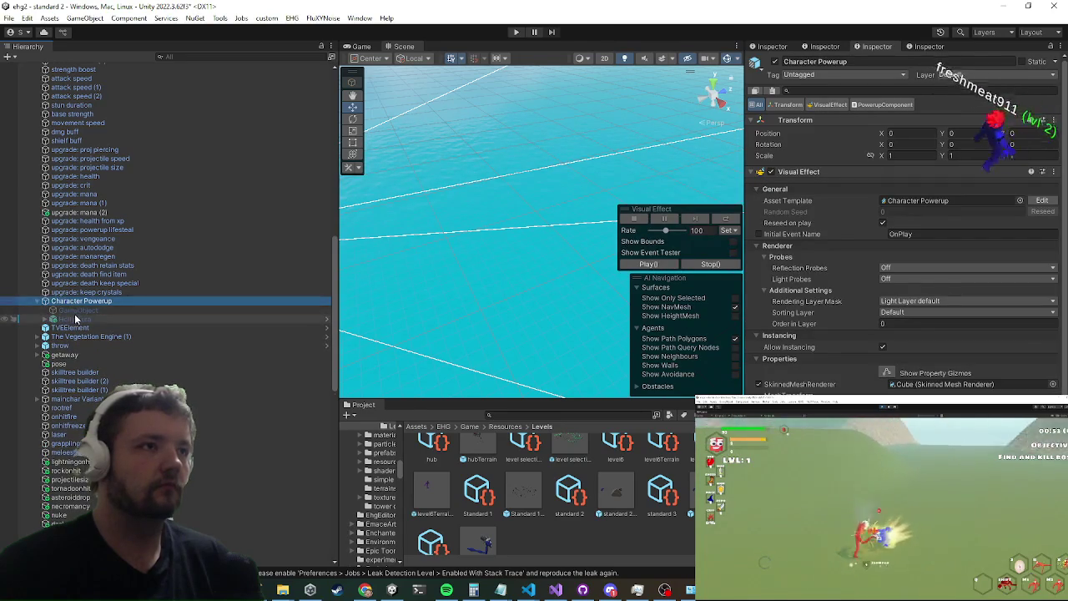
Step: Inspect Holly Aura, MinimapCamera, mapview, the decal projector GameObject and skilltree builder (2)
left_click(75, 319)
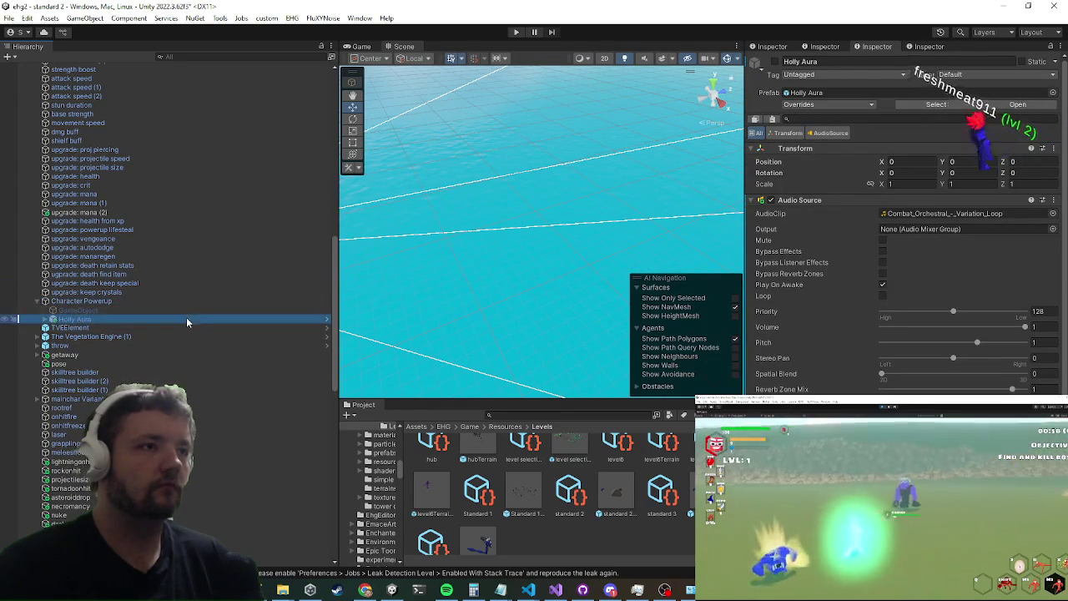
scroll(188, 315, "down", 6)
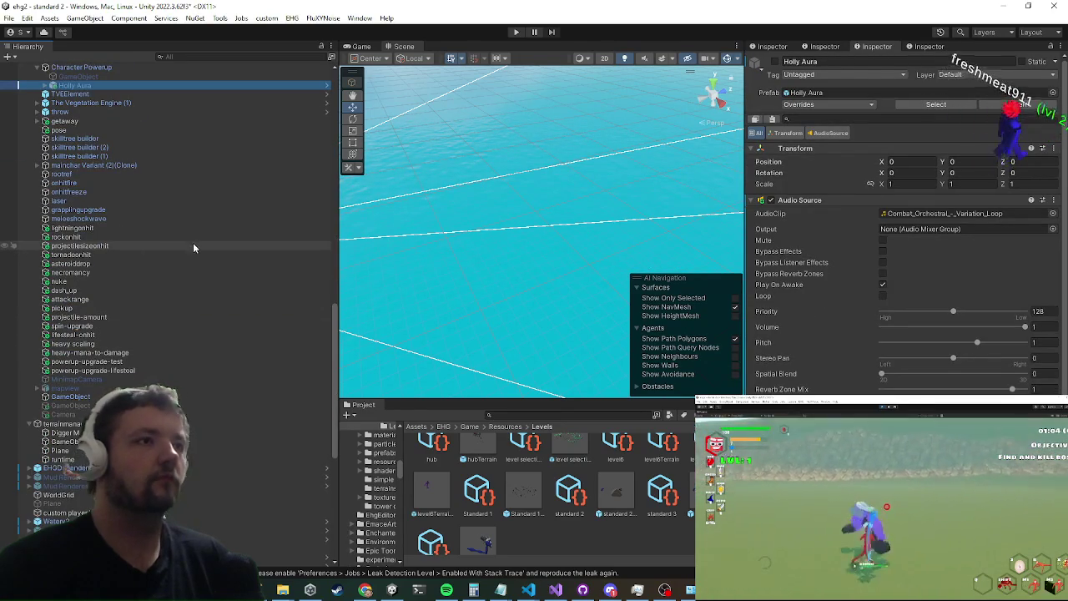
left_click(77, 379)
left_click(66, 388)
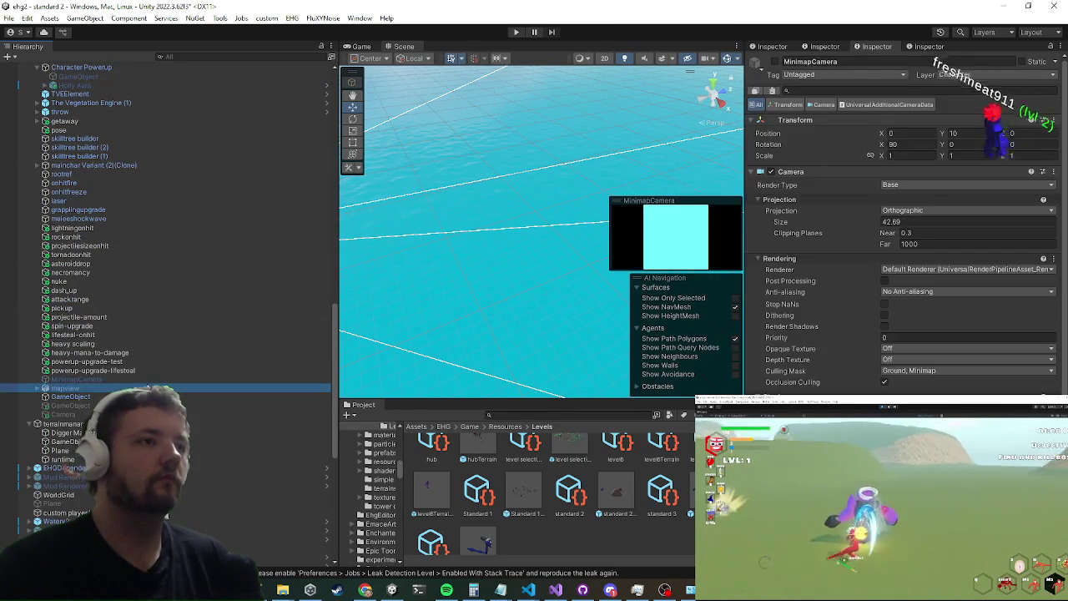
left_click(77, 378)
left_click(67, 388)
left_click(92, 406)
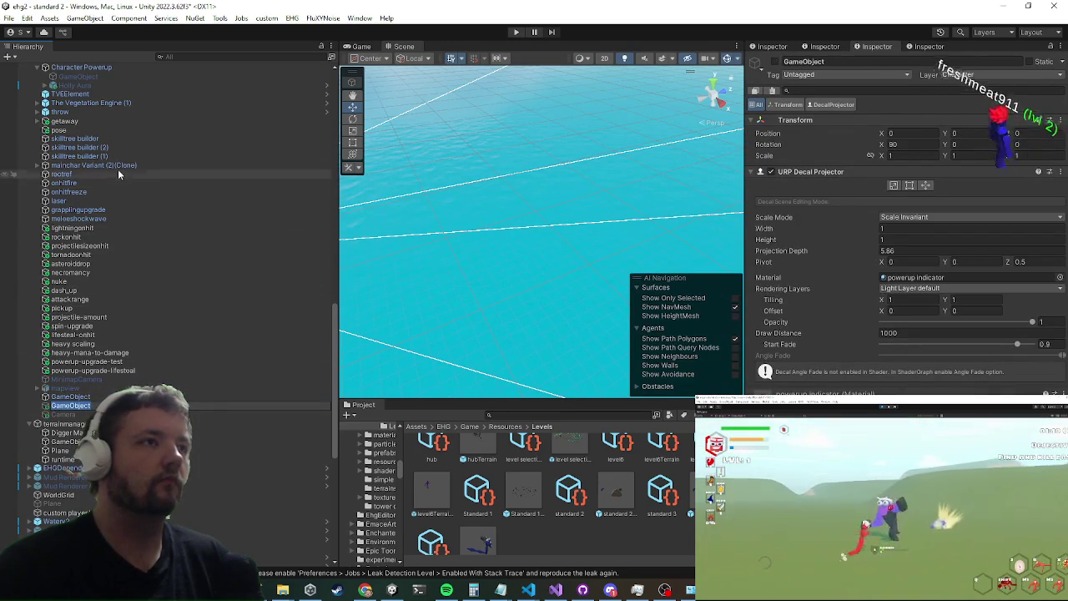
left_click(125, 147)
Step: Reselect Holly Aura, then Character Powerup to view its Visual Effect settings
scroll(164, 165, "up", 3)
left_click(135, 215)
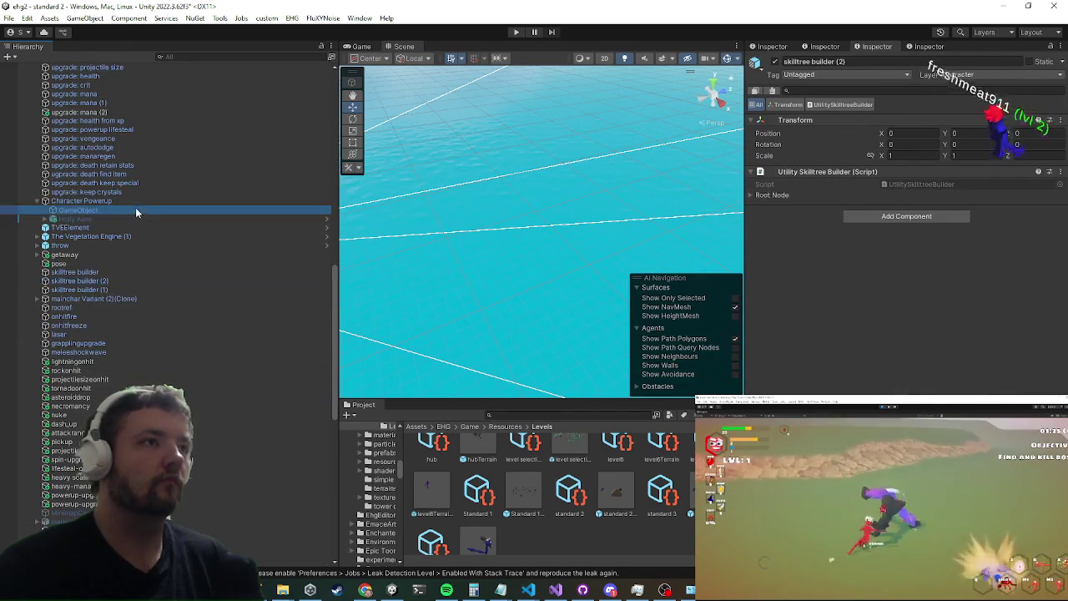
left_click(136, 201)
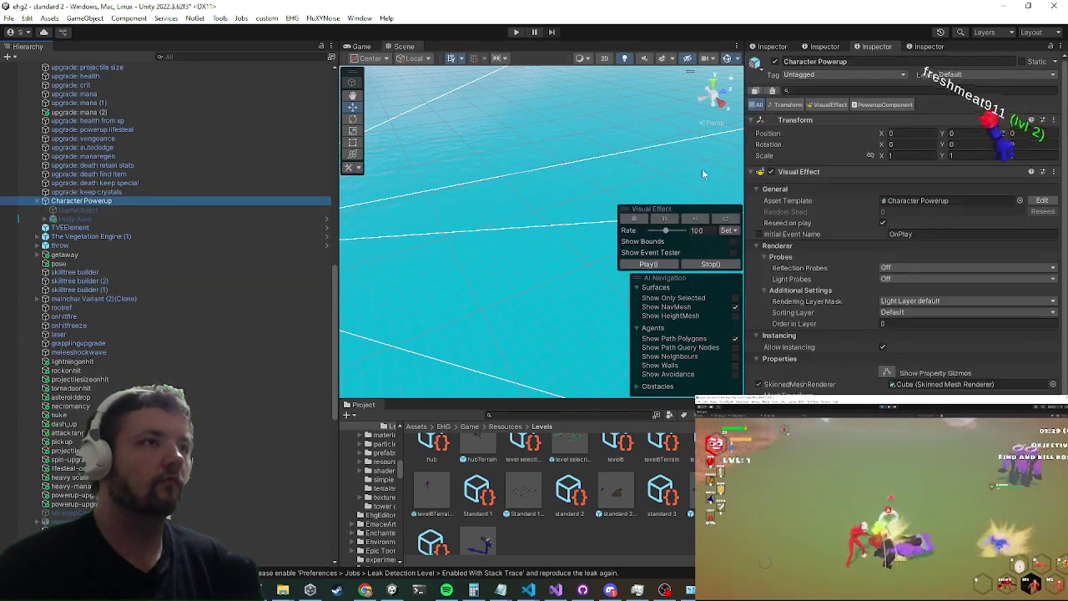
scroll(974, 282, "down", 3)
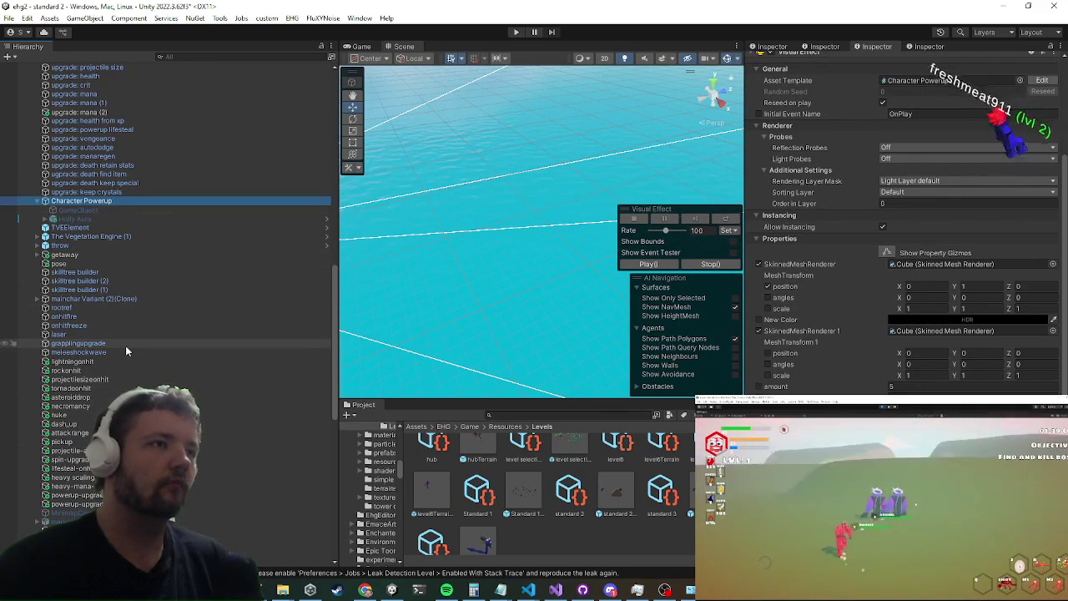
scroll(125, 351, "down", 2)
scroll(124, 346, "down", 6)
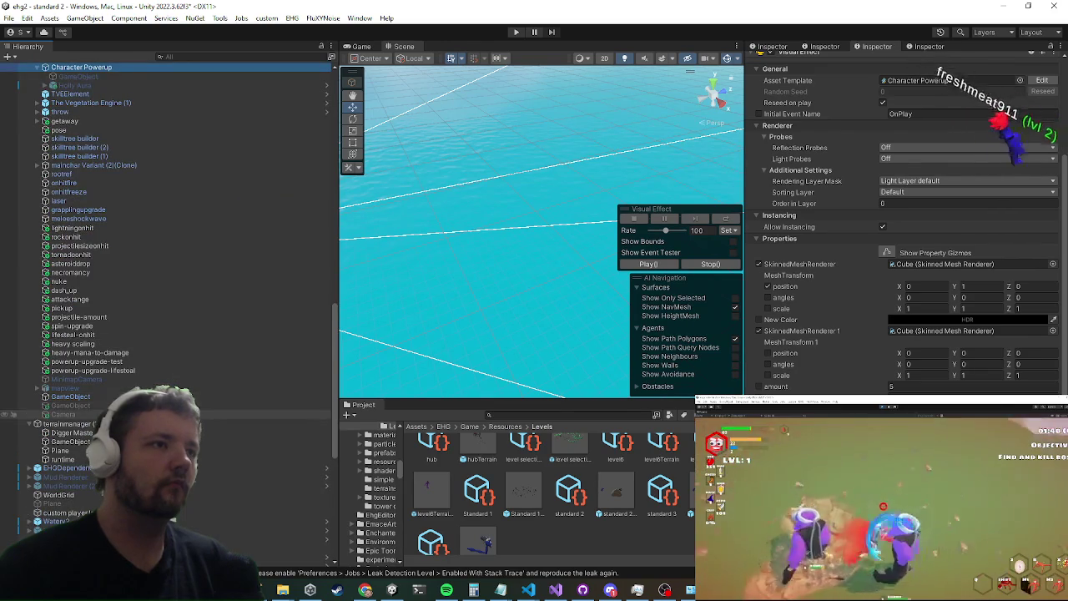
scroll(108, 380, "up", 12)
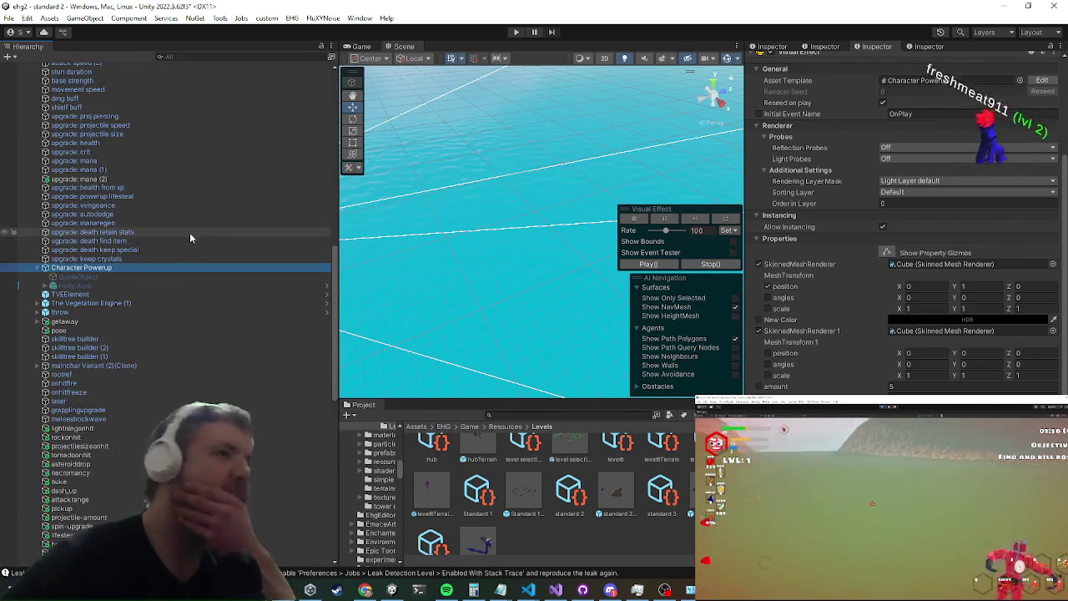
scroll(192, 229, "up", 10)
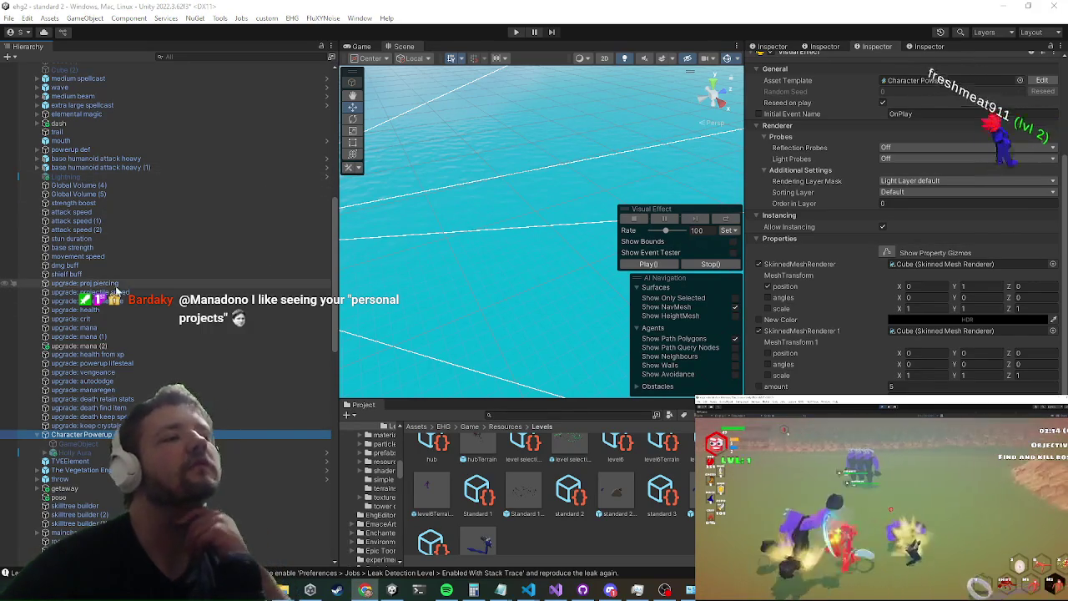
scroll(121, 290, "down", 5)
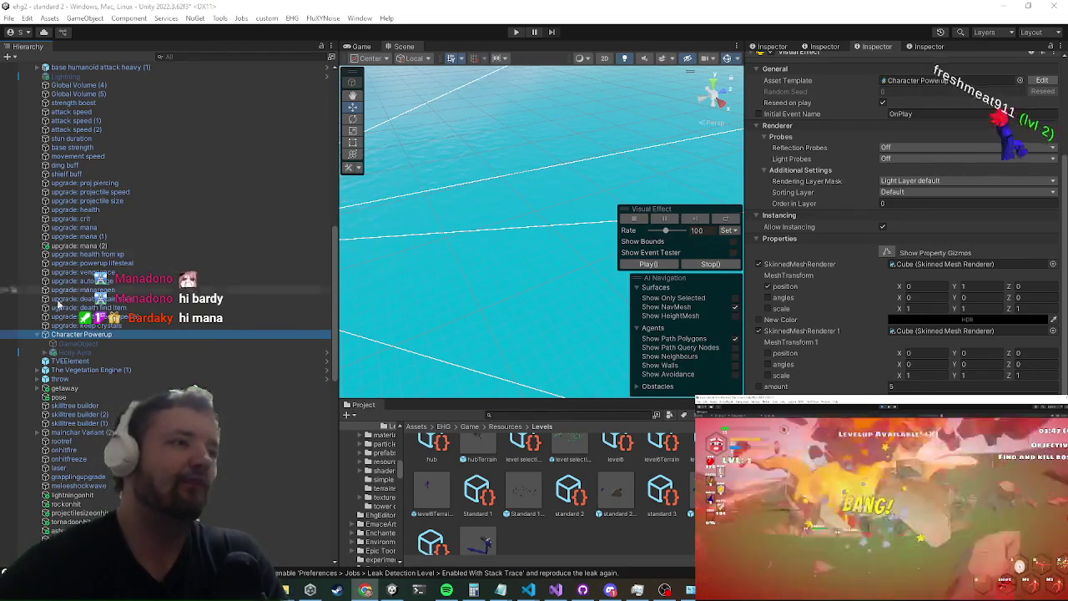
scroll(245, 354, "down", 5)
scroll(222, 362, "down", 1)
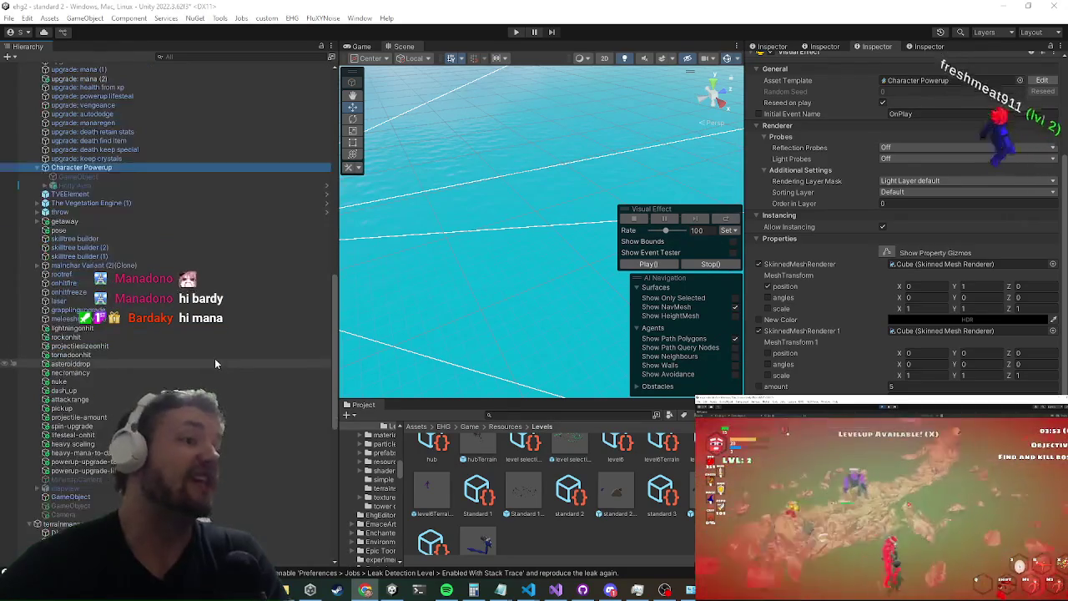
left_click(67, 506)
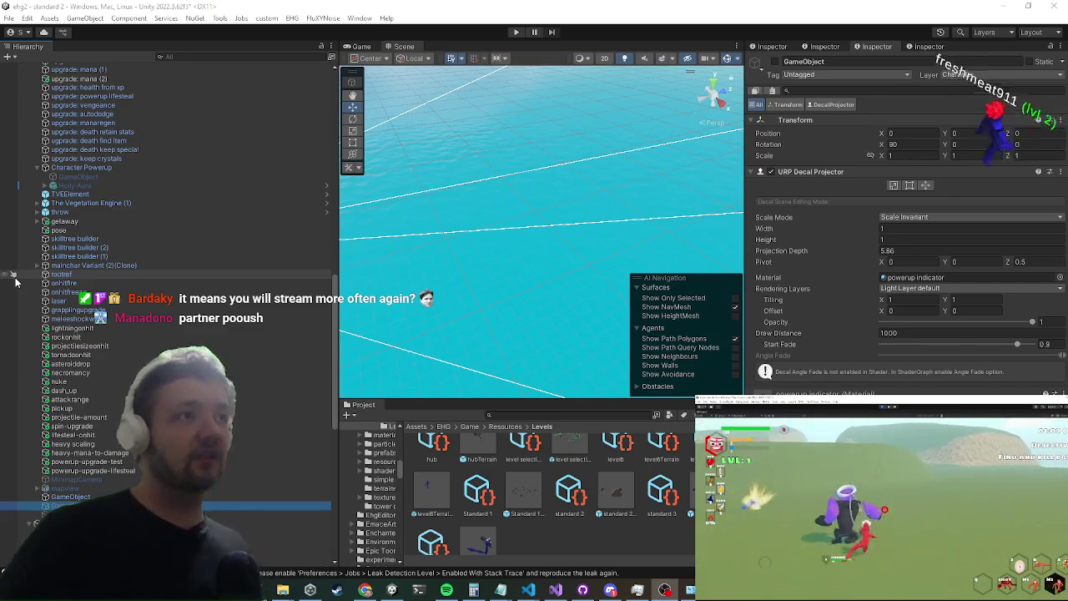
left_click(140, 168)
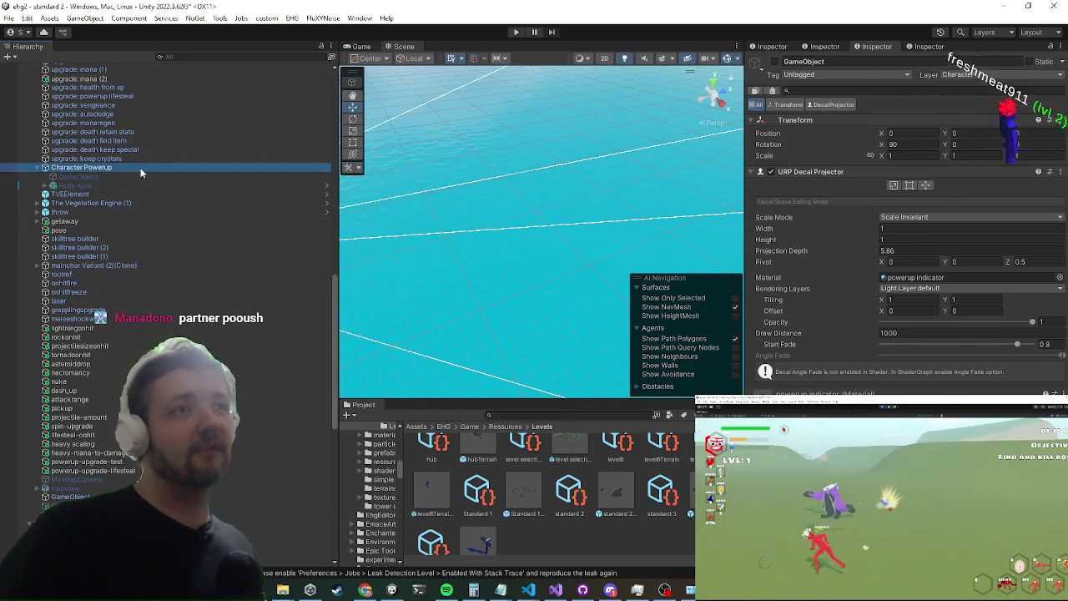
Step: Inspect Cube (1), then scroll the Hierarchy down and select rockonhit
scroll(951, 224, "down", 3)
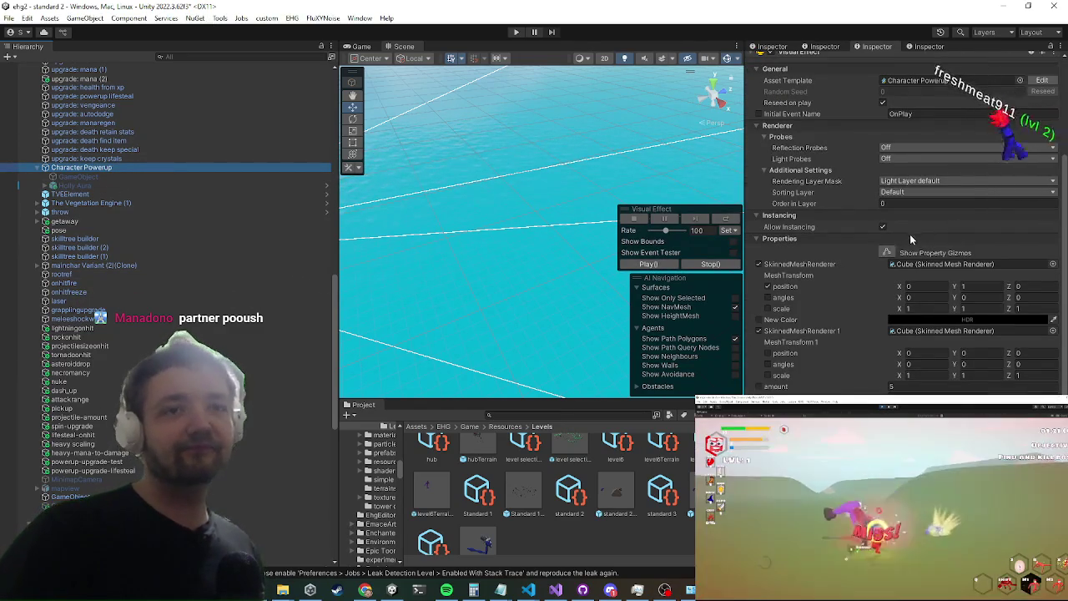
scroll(180, 225, "up", 10)
scroll(179, 238, "down", 1)
left_click(180, 237)
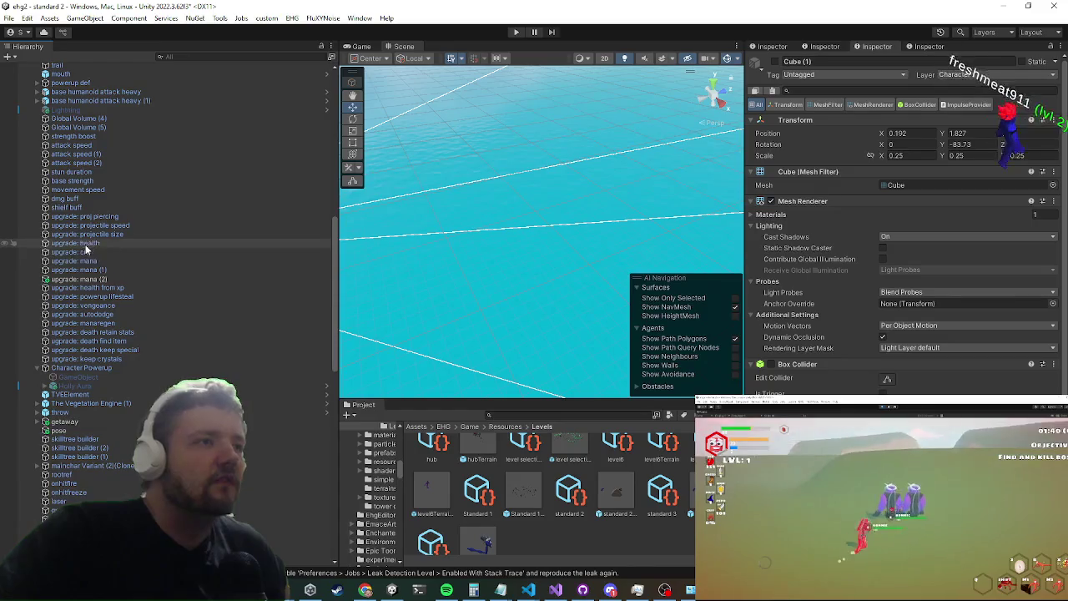
scroll(96, 307, "down", 5)
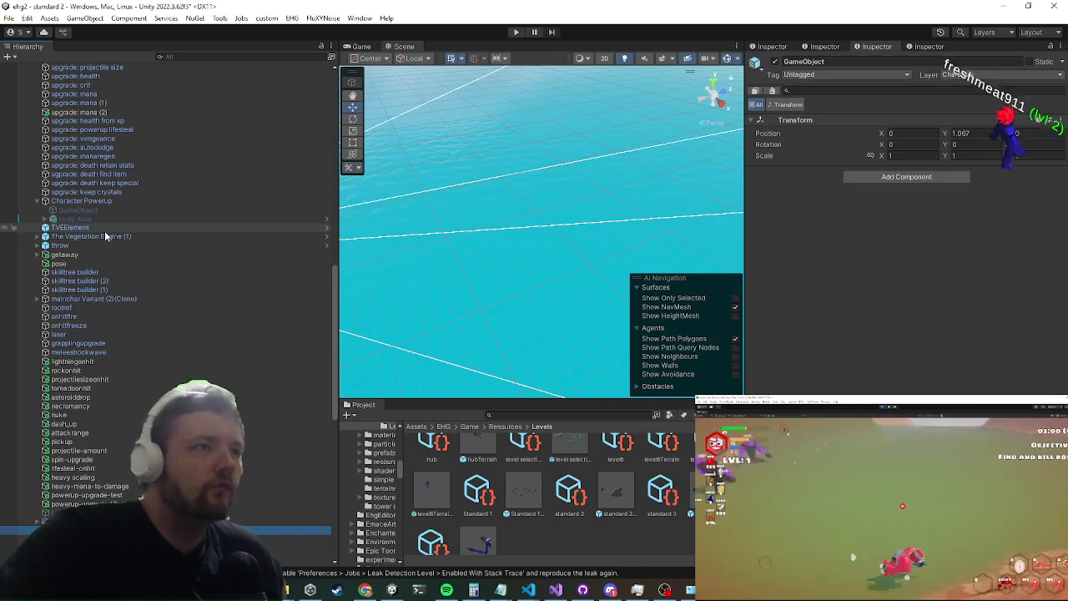
scroll(81, 255, "up", 4)
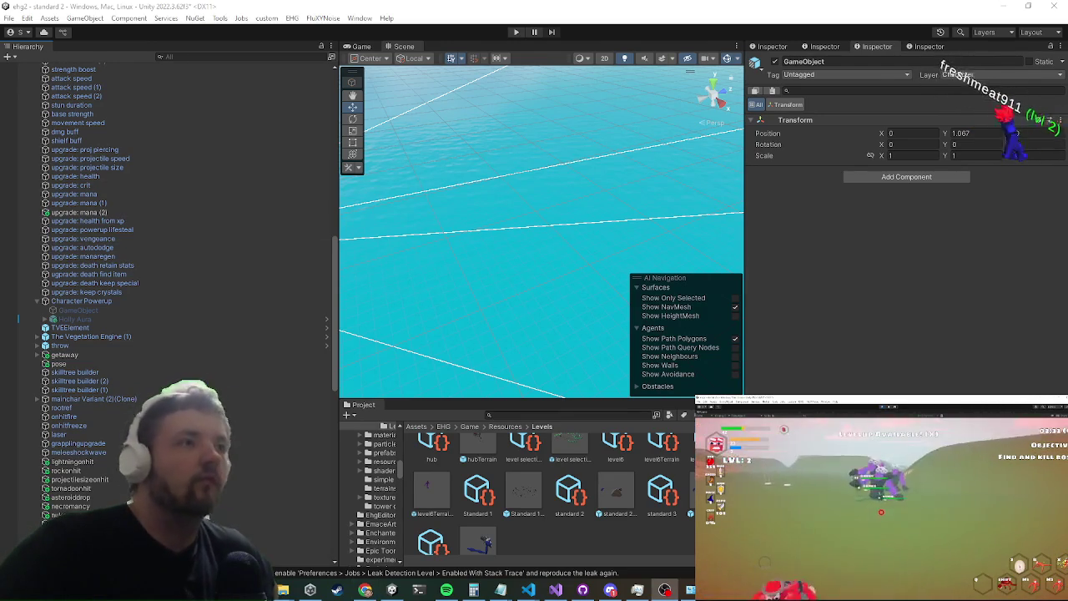
scroll(115, 445, "down", 2)
scroll(115, 445, "down", 6)
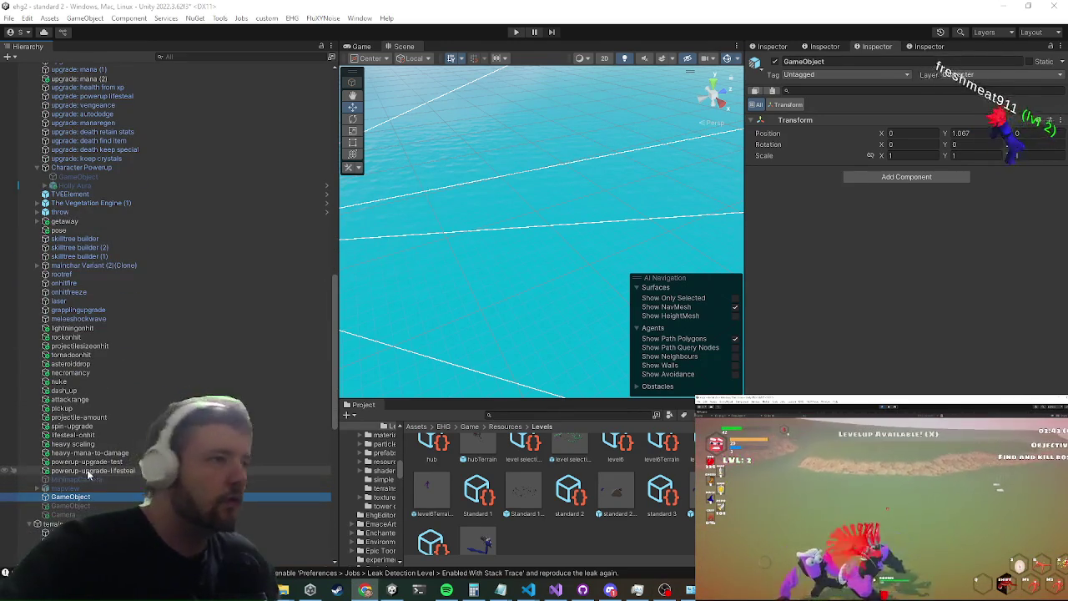
left_click(99, 336)
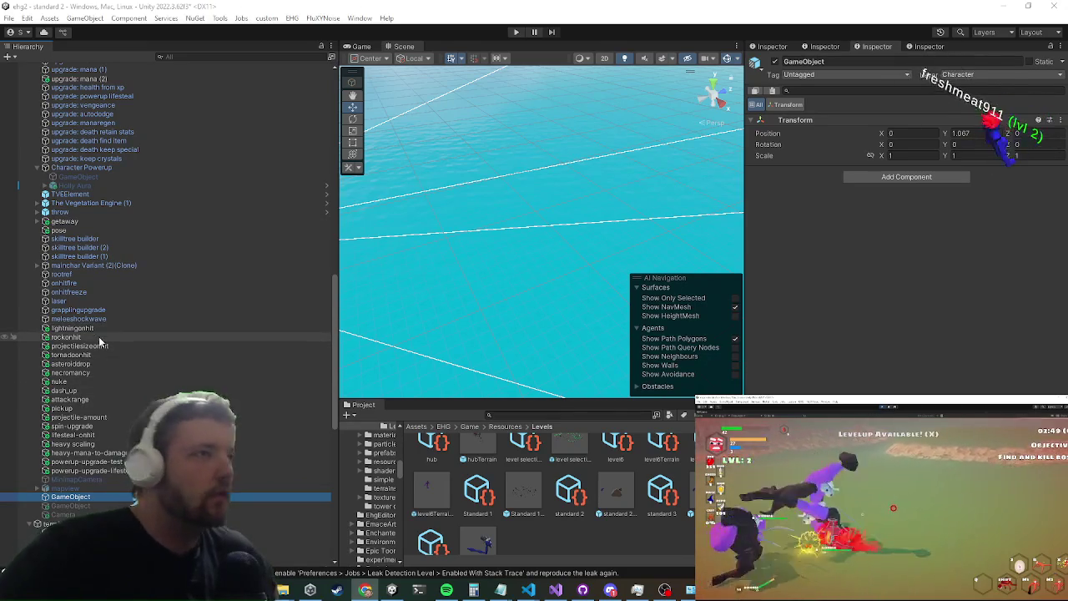
Step: Check meleeshockwave and onhitfreeze's OnHit freeze Equipment settings, then switch to Chrome
left_click(131, 318)
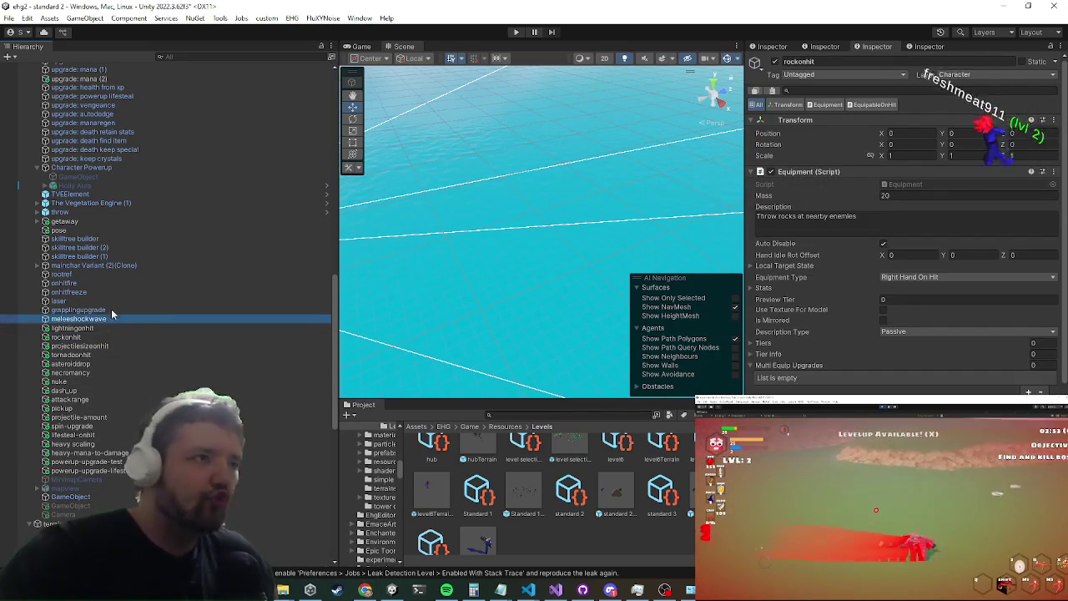
left_click(106, 292)
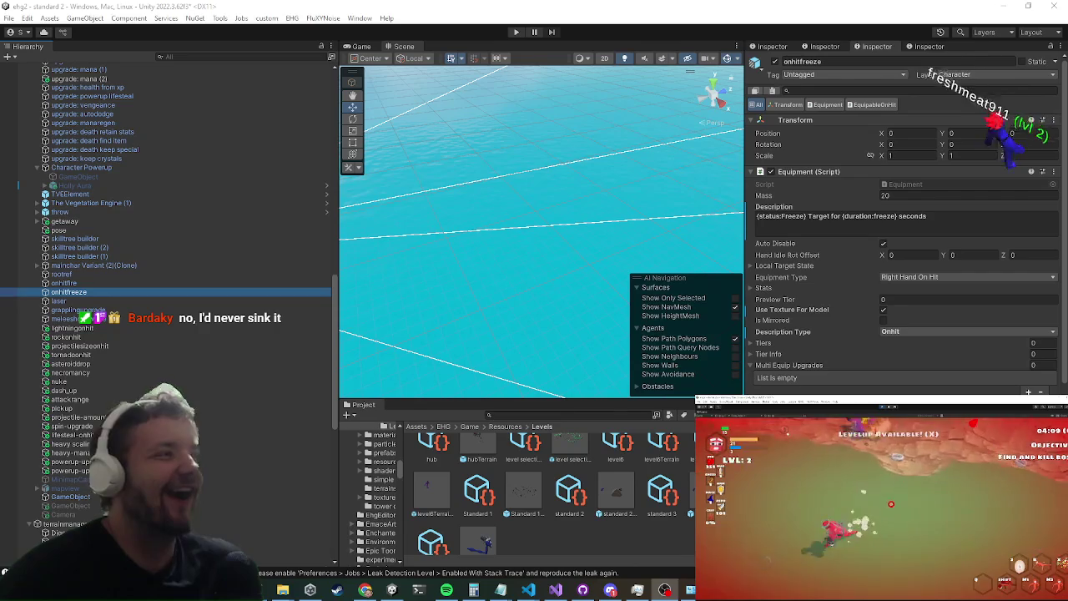
scroll(166, 311, "down", 5)
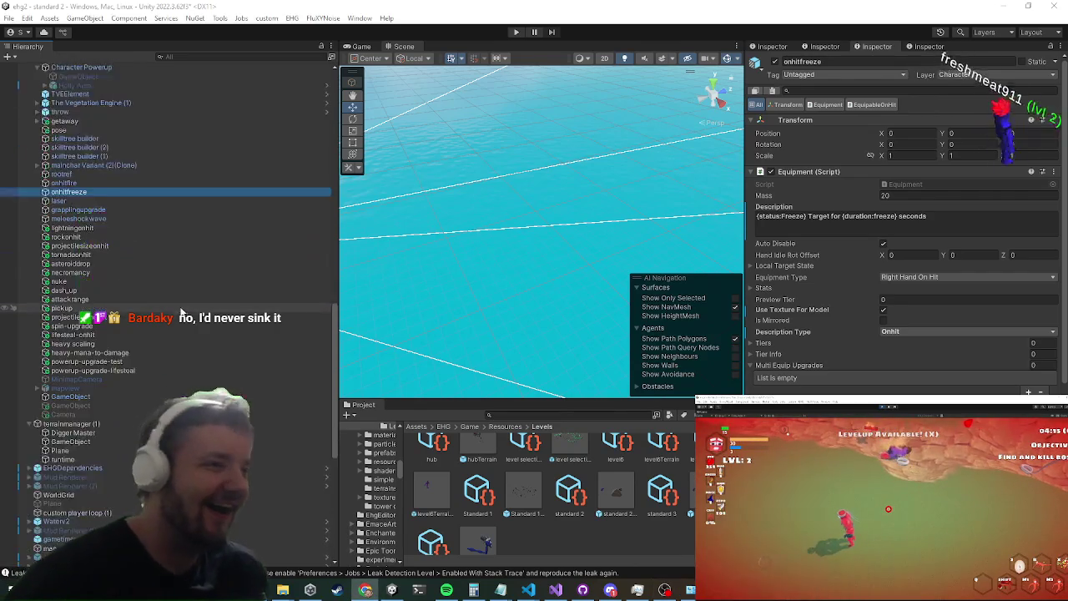
scroll(152, 281, "up", 5)
scroll(158, 291, "up", 7)
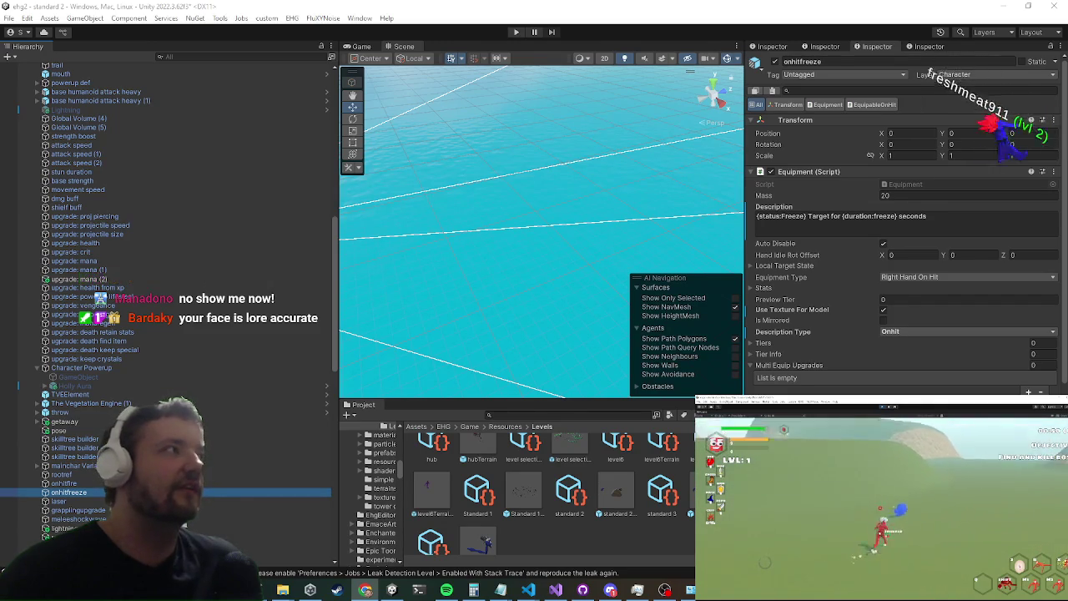
key("alt+Tab")
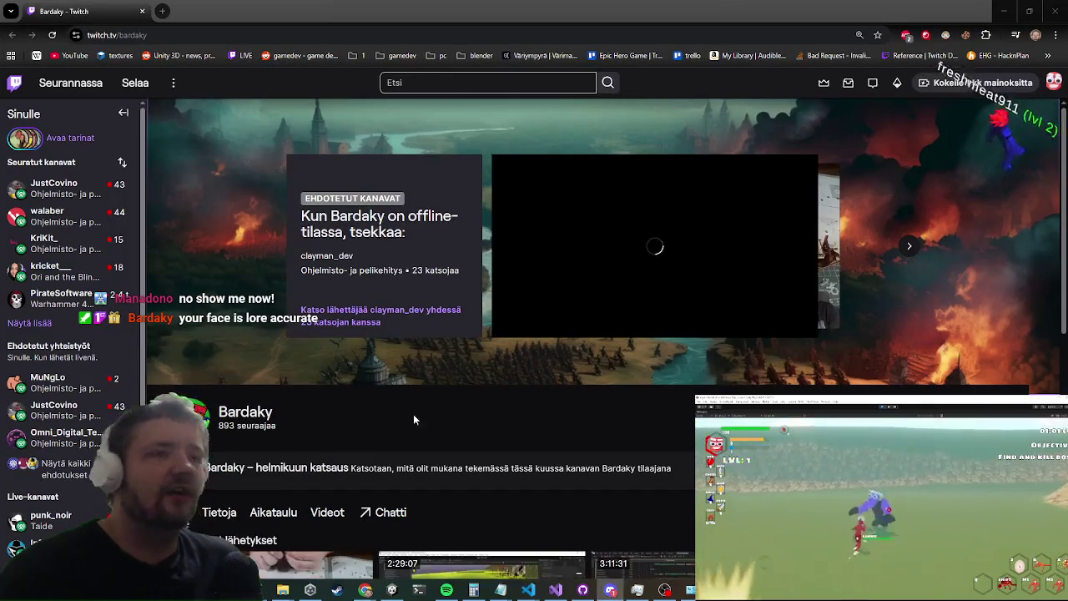
Step: Open the 'Piecing together the most famous sunken ship' past broadcast and skip ahead
scroll(513, 412, "down", 3)
left_click(329, 354)
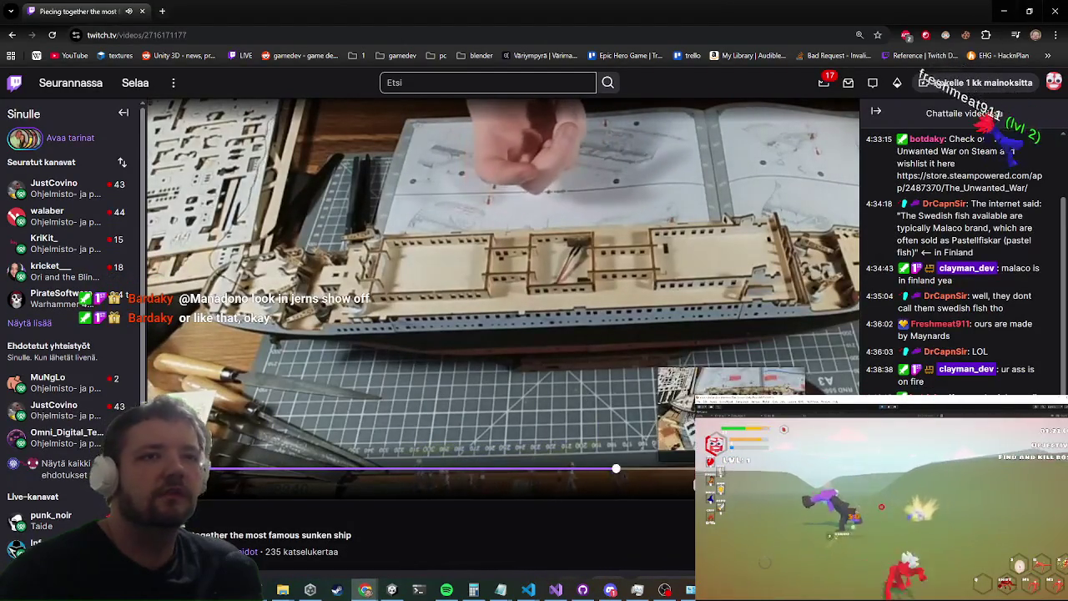
left_click(727, 469)
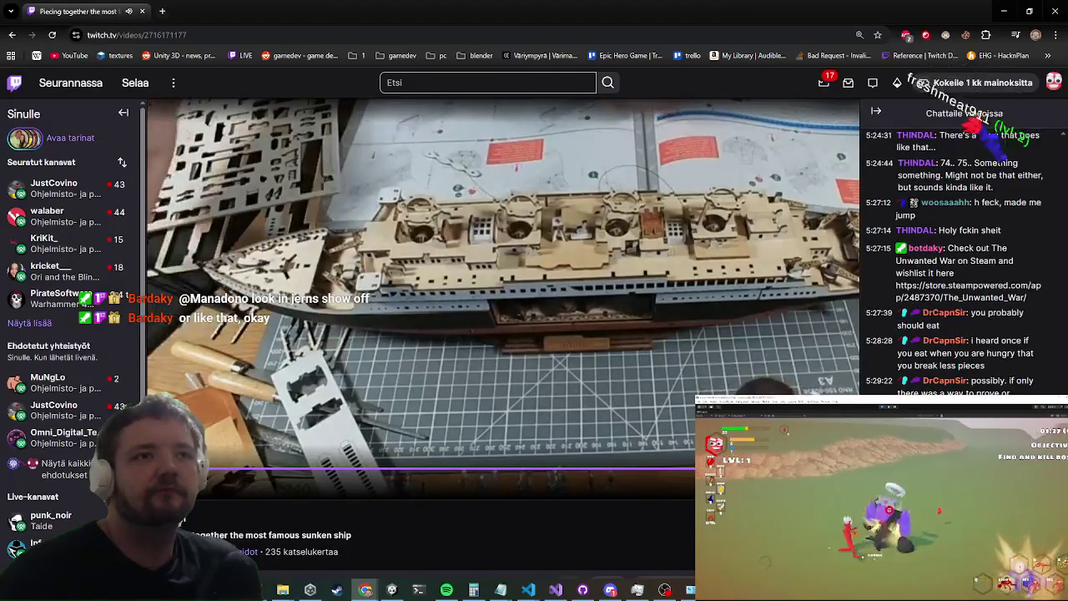
Step: Jump along the broadcast timeline to the hull with its four funnels fitted
left_click(819, 469)
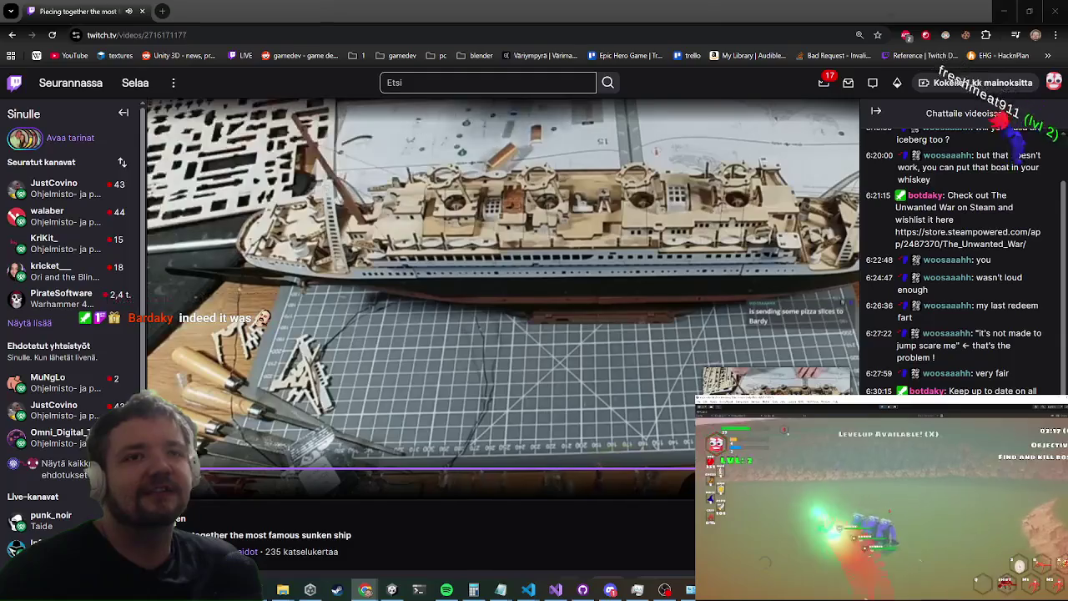
left_click(467, 469)
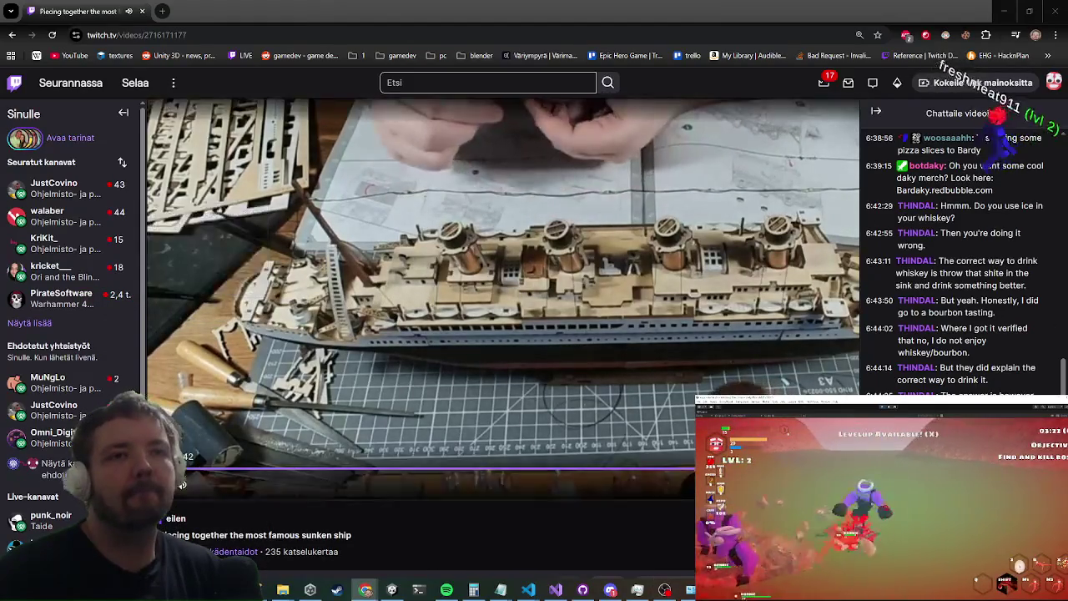
mouse_move(182, 485)
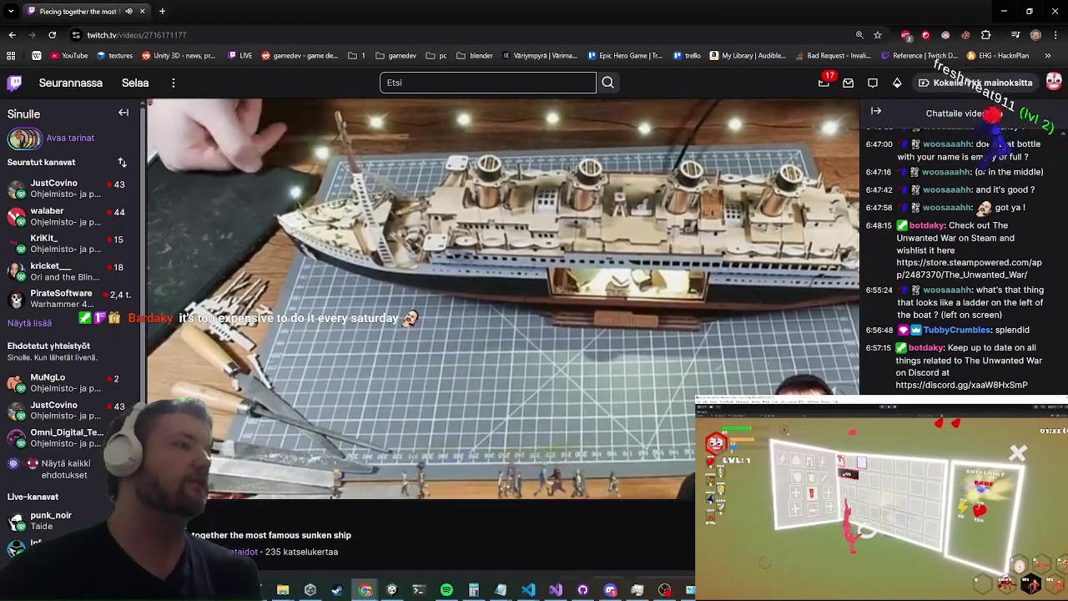
key("alt+Tab")
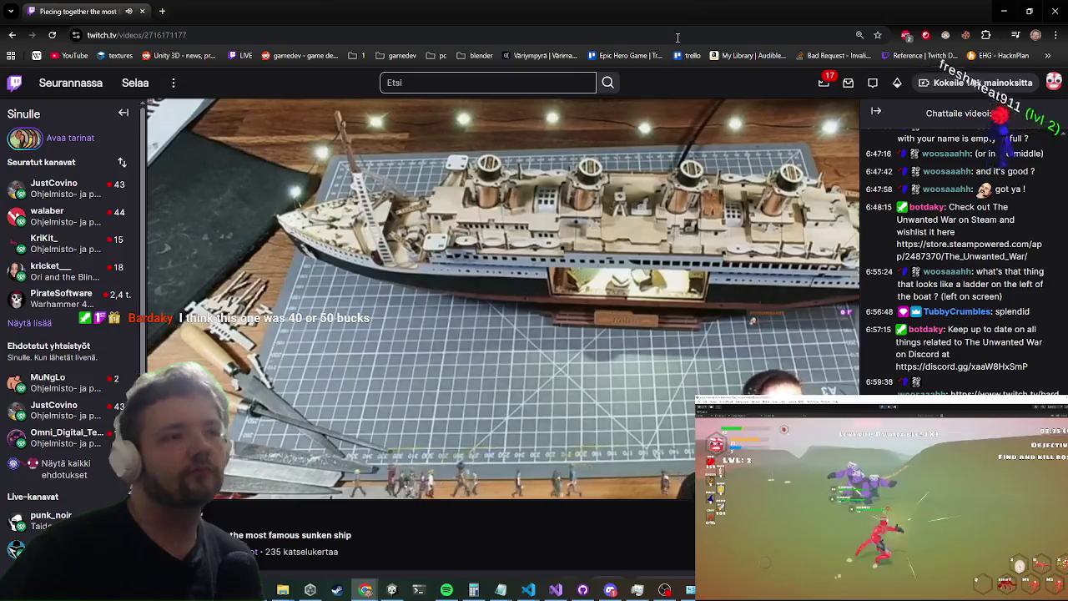
scroll(464, 294, "down", 2)
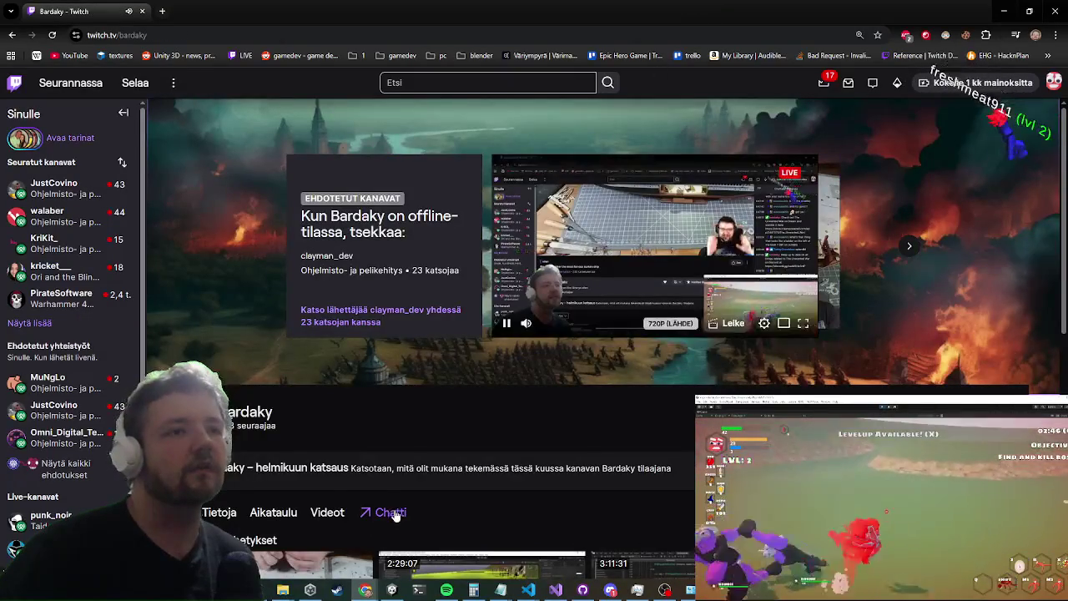
Step: Open the channel's Chatti chat view, then return to the Unity Editor
left_click(390, 513)
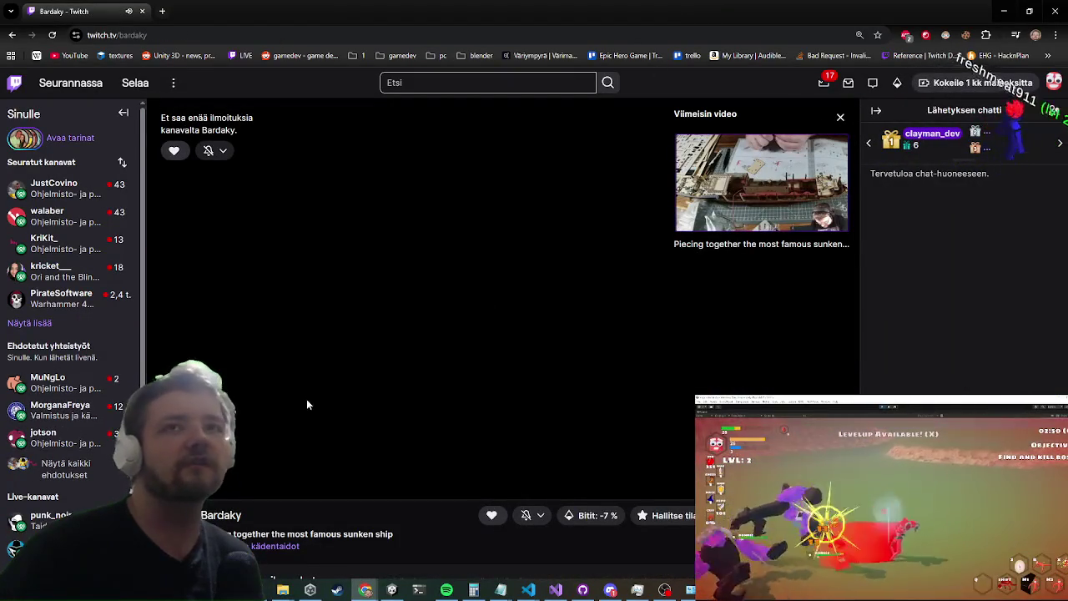
left_click(1004, 11)
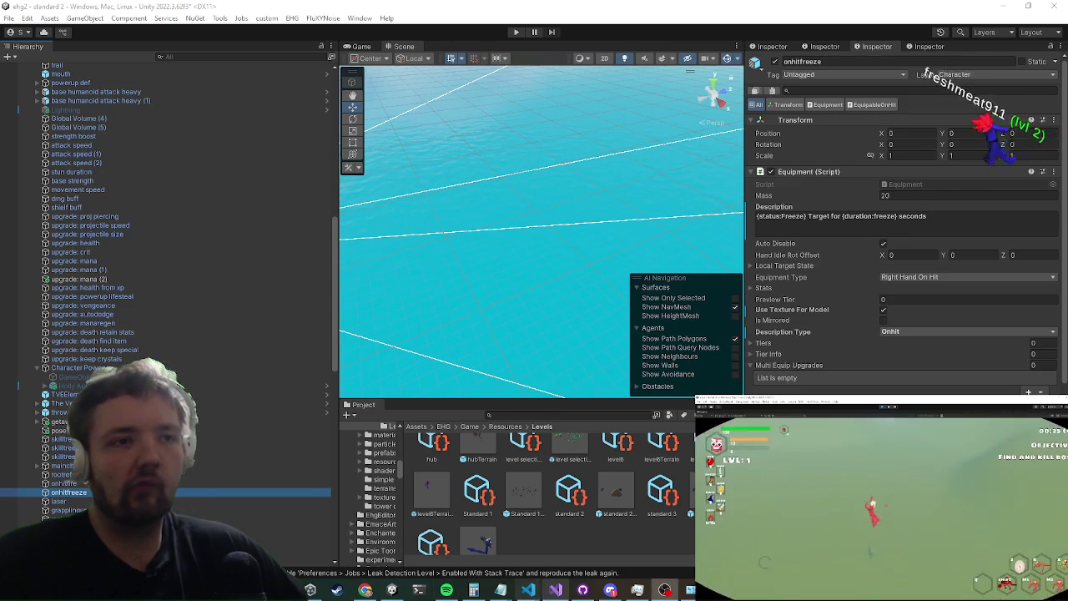
Step: Recheck the Character Powerup object and focus the Hierarchy search field
scroll(167, 284, "down", 6)
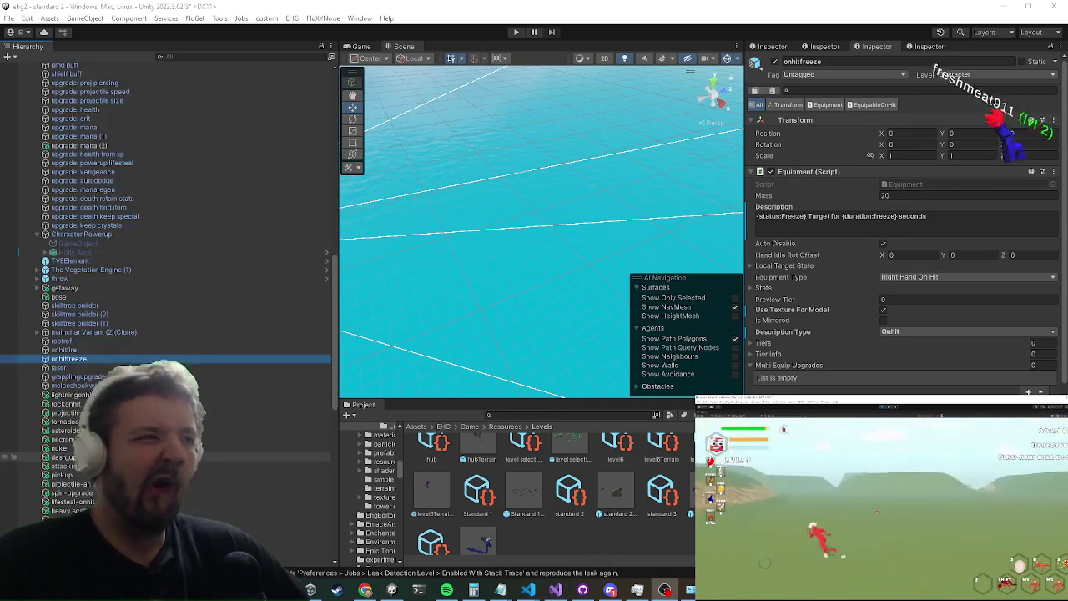
scroll(167, 284, "down", 1)
scroll(109, 283, "up", 3)
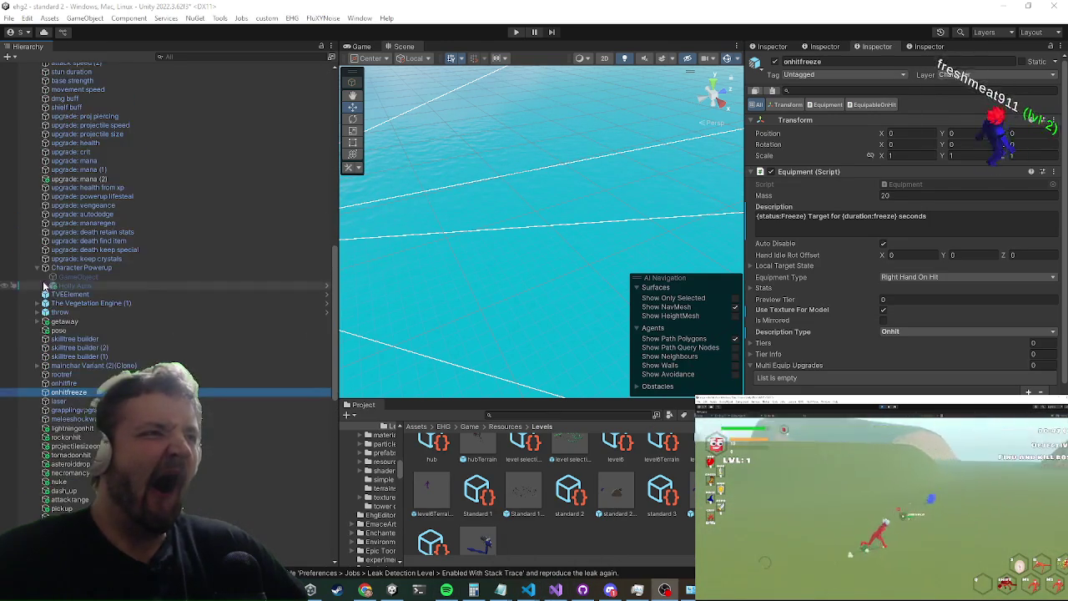
left_click(107, 267)
left_click(175, 62)
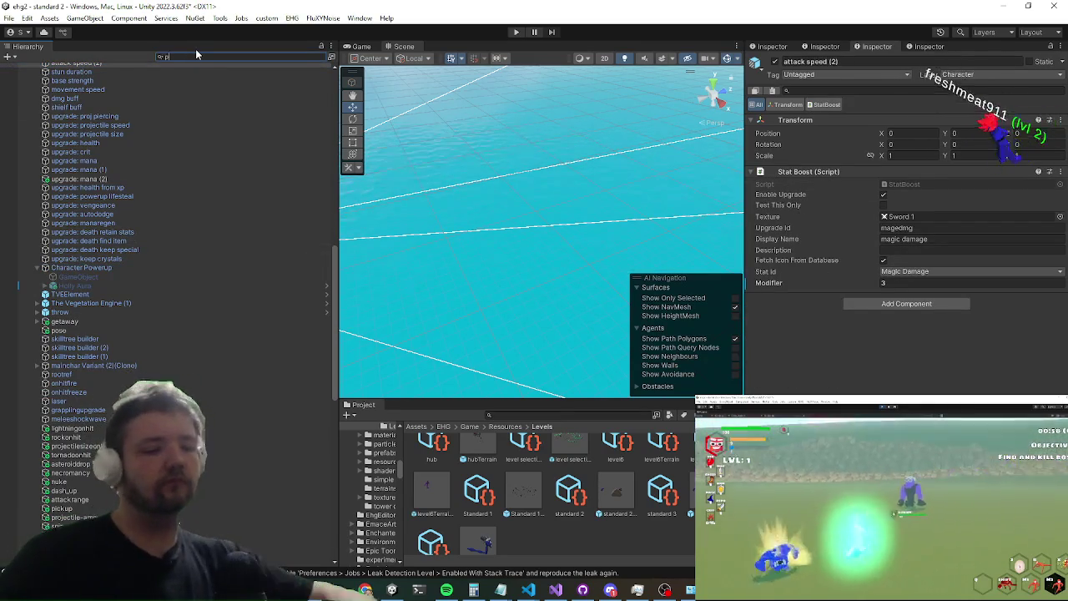
Step: Filter the Hierarchy for 'powerup', check powerup explosion upgrade, then select GameObject (4) under powerup def
type("powerup")
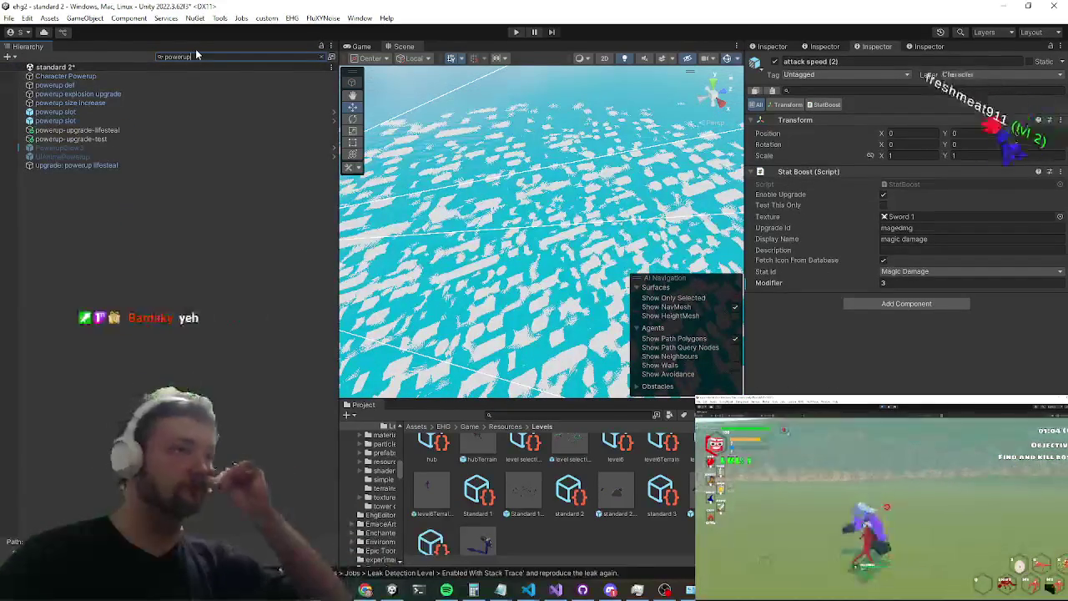
left_click(170, 94)
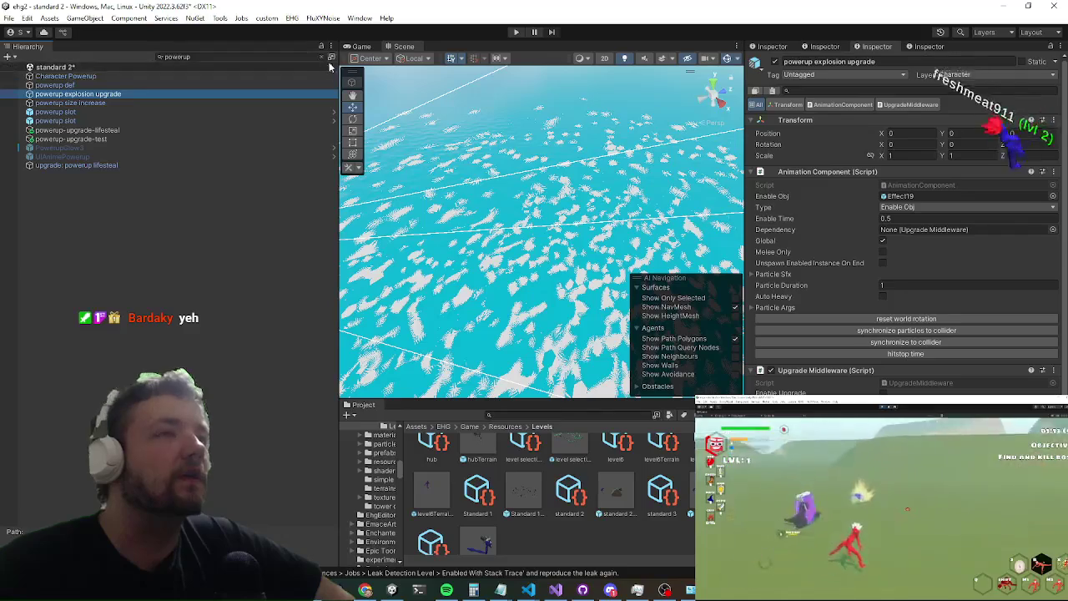
left_click(322, 60)
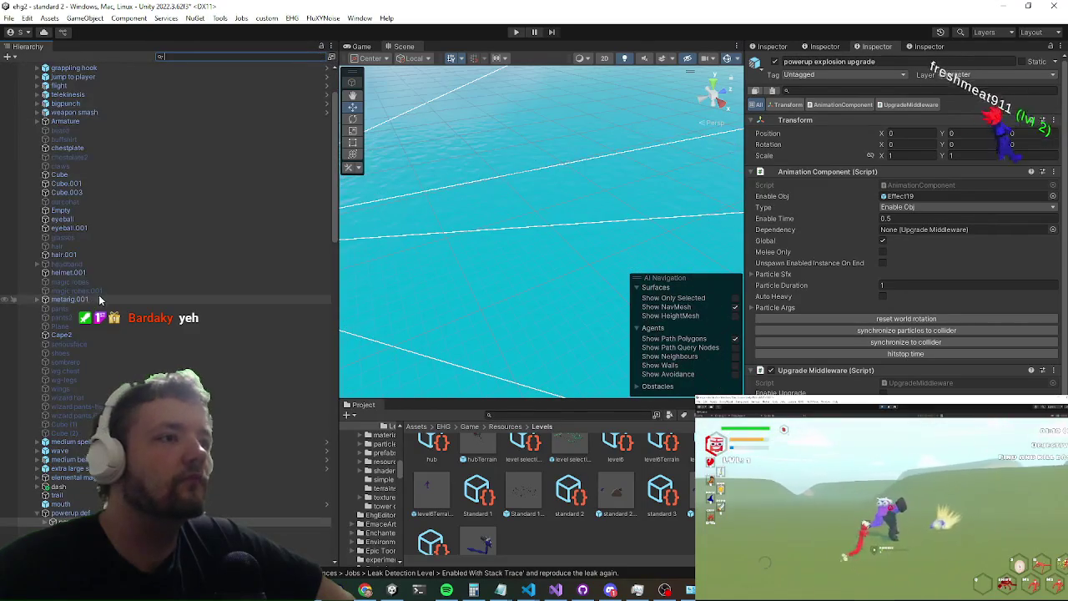
scroll(100, 309, "down", 3)
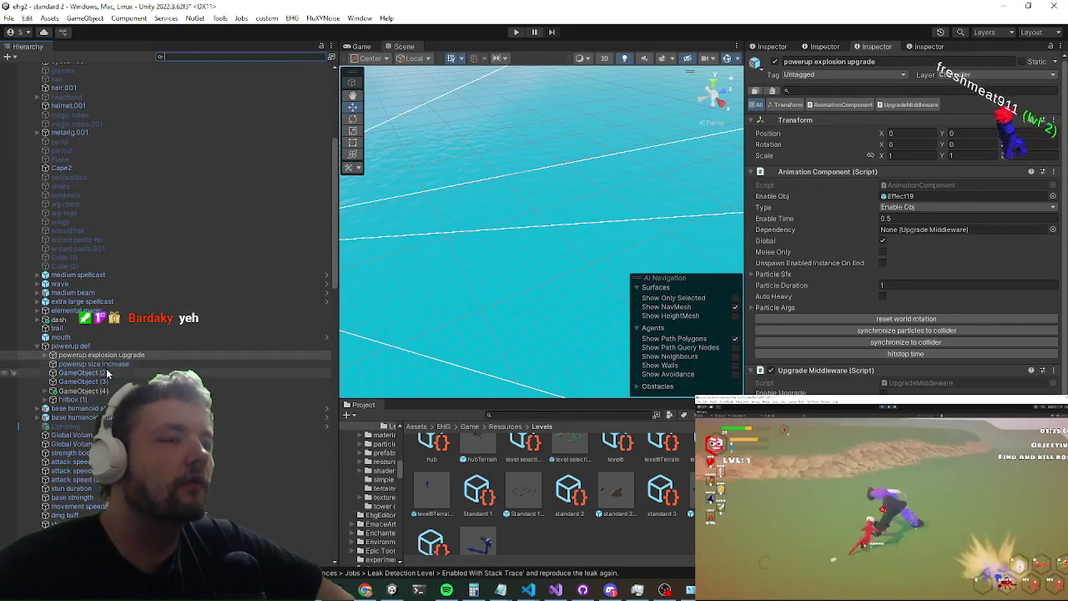
left_click(54, 391)
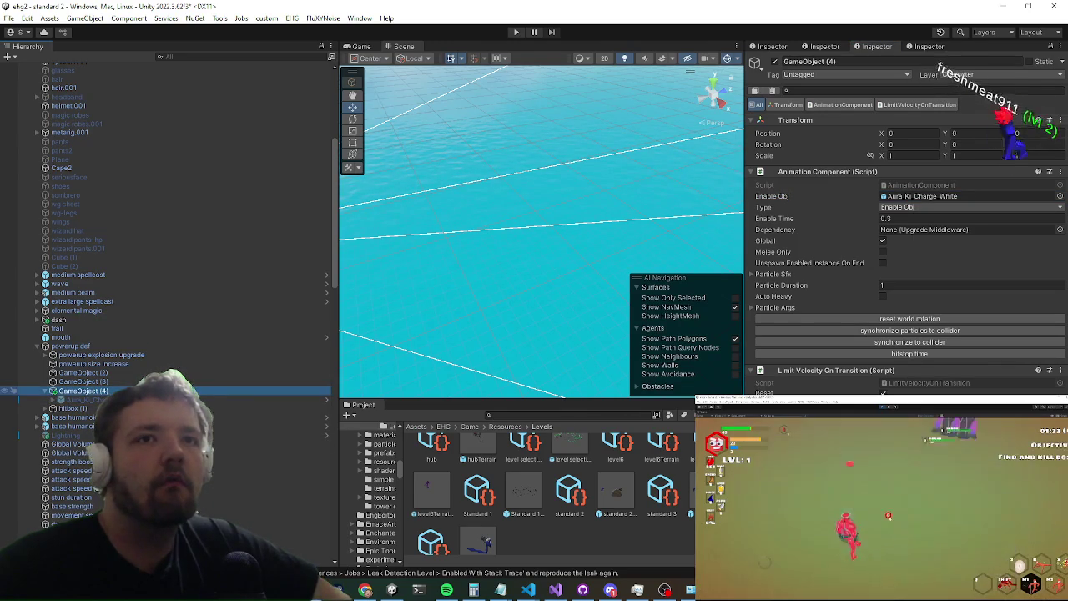
Step: Inspect the Aura_Ki_Charge_White Particle System modules, then return to EvPowerupEffect.cs in Visual Studio
key("Down")
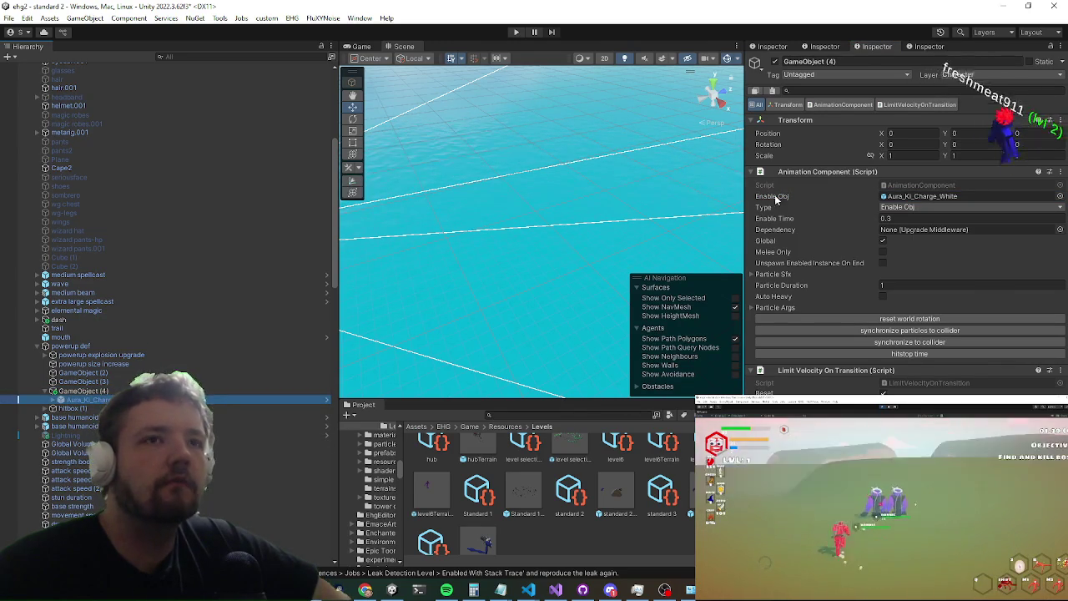
scroll(837, 224, "down", 10)
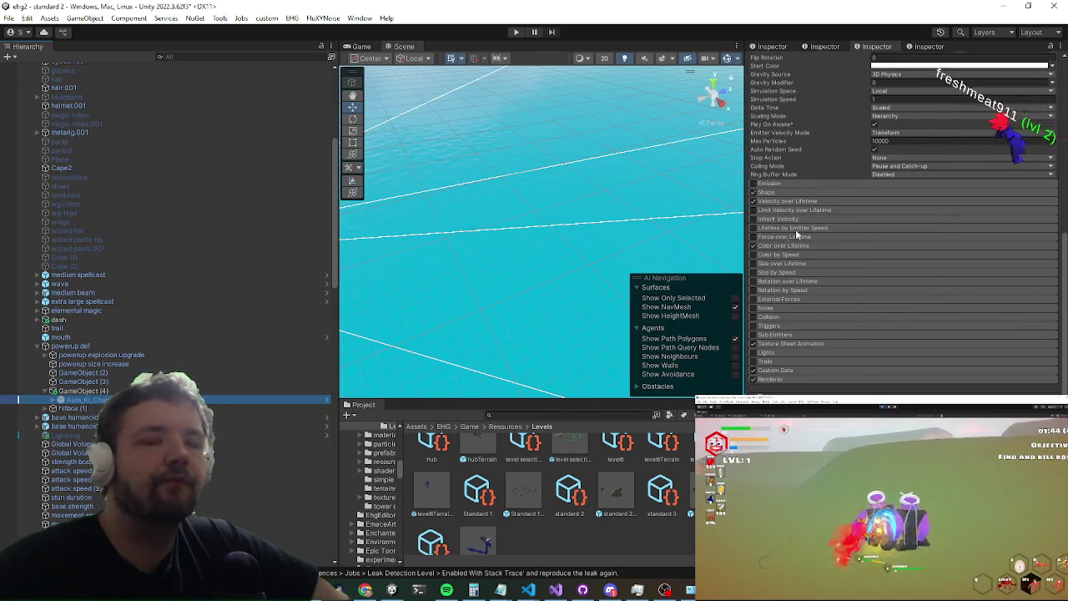
right_click(751, 280)
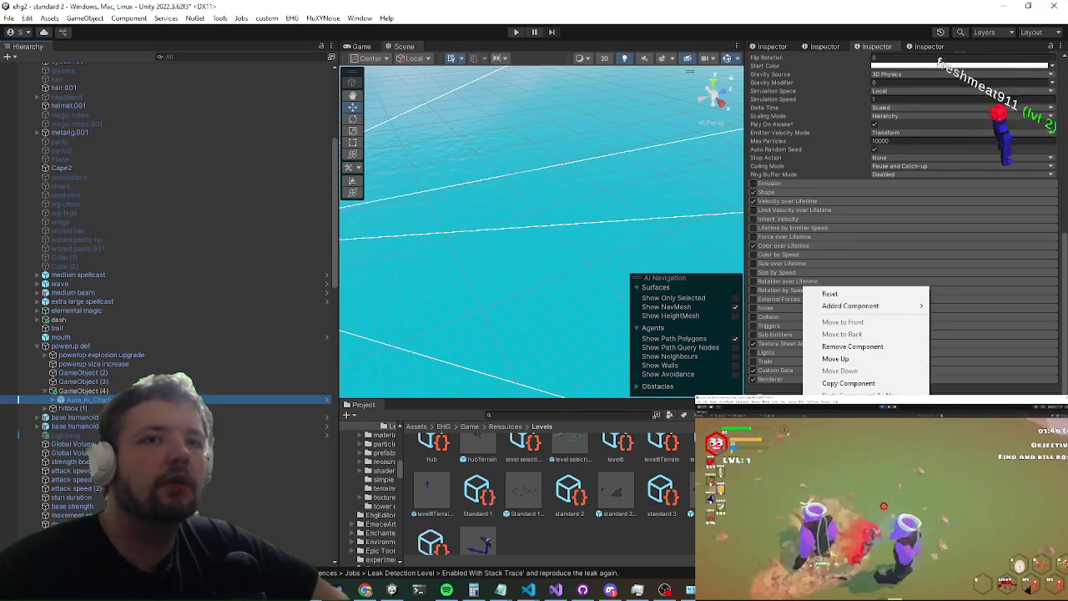
key("Escape")
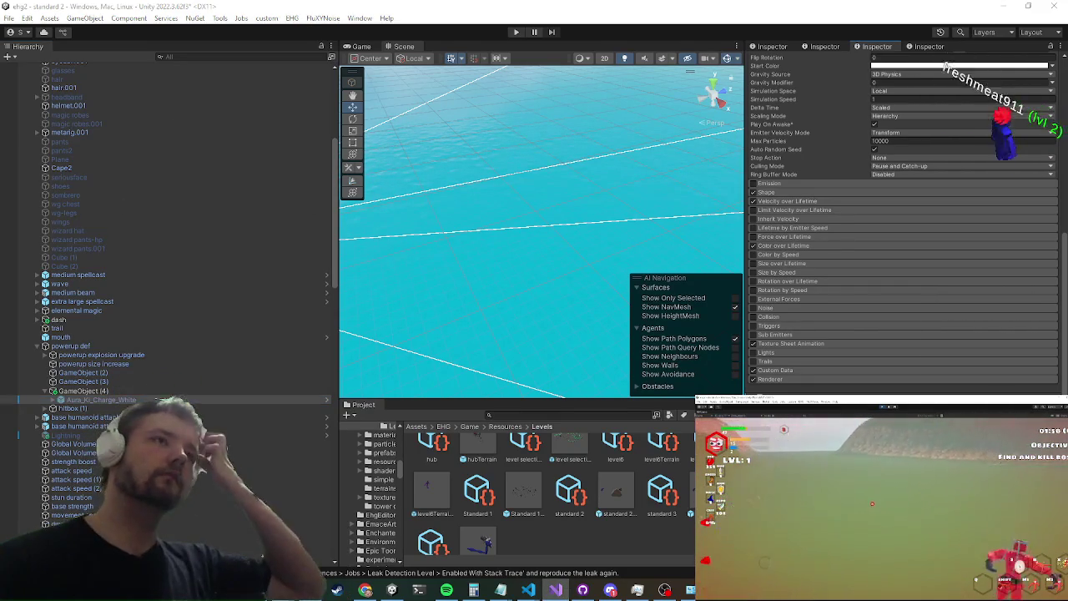
key("alt+Tab")
scroll(529, 117, "down", 4)
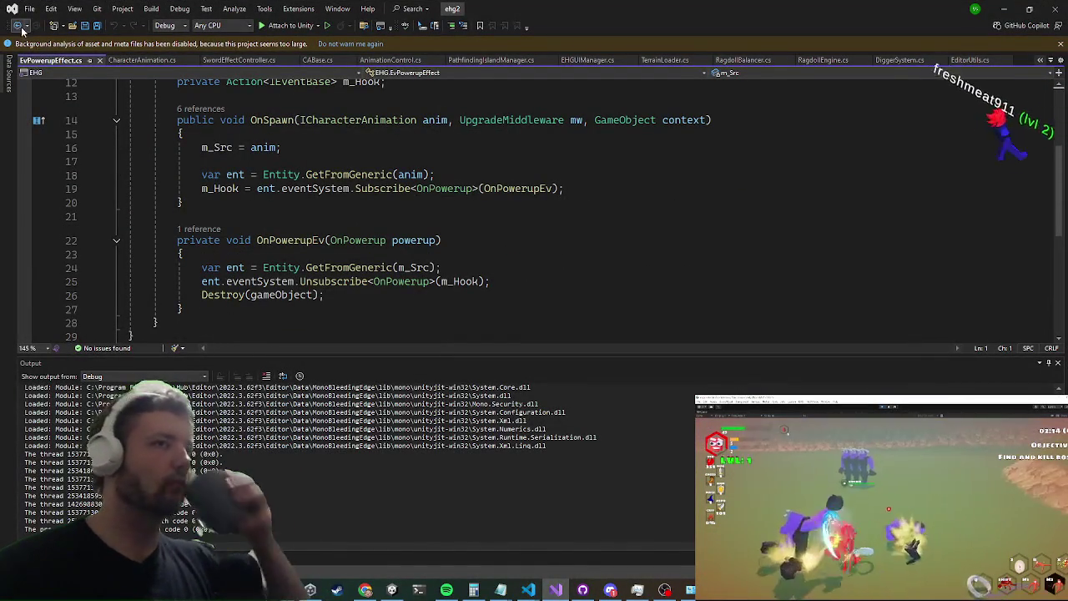
Step: Declare the field 'Vector3 m_StartScale = Vector3.one;' in EvPowerupEffect
left_click(262, 222)
scroll(217, 200, "up", 2)
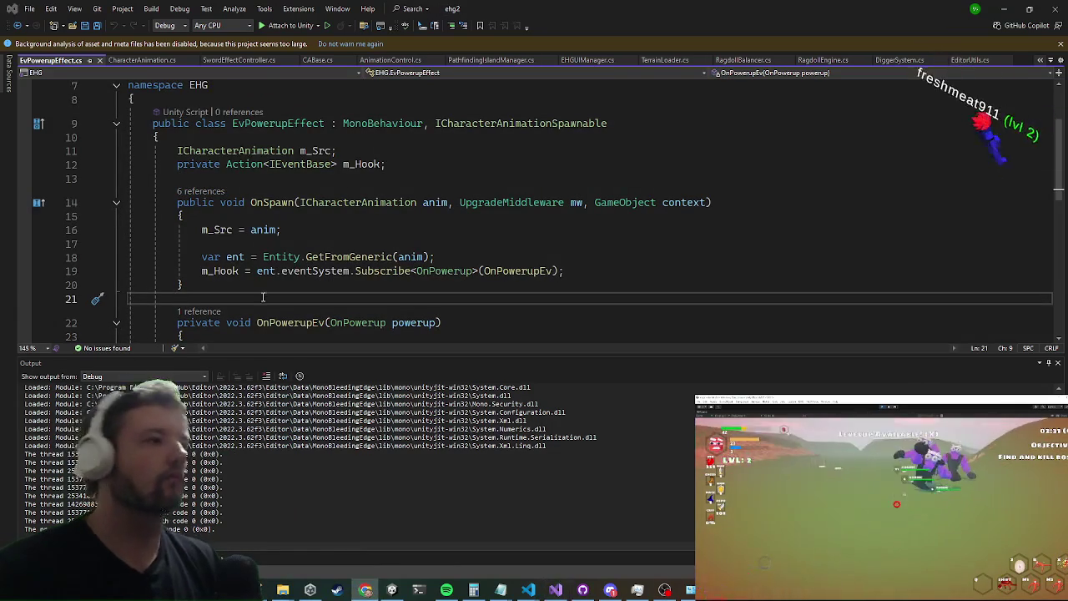
left_click(297, 231)
left_click(297, 178)
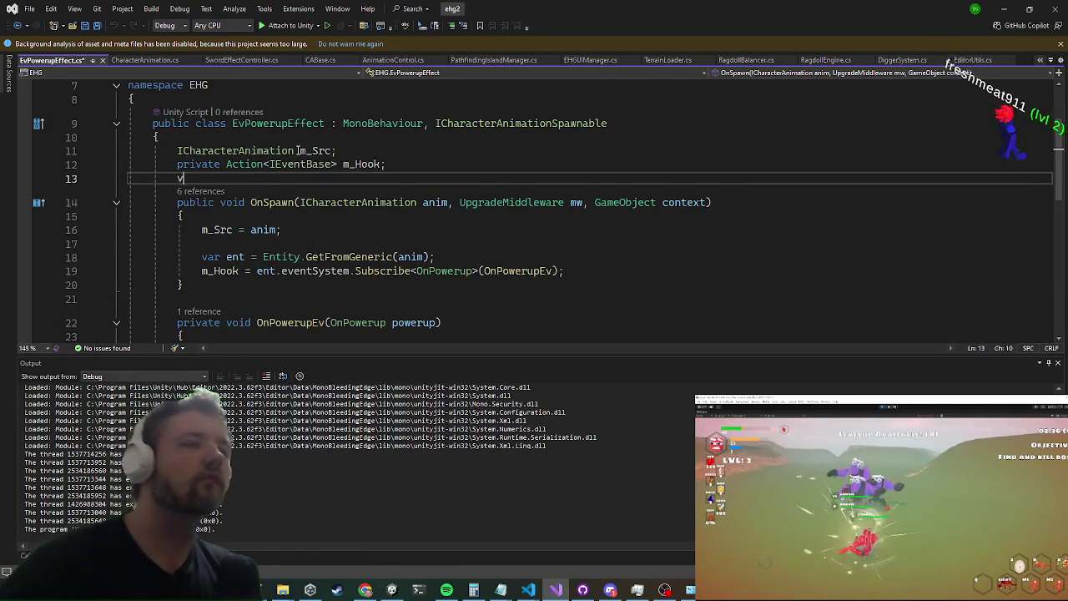
type("vector3 m_")
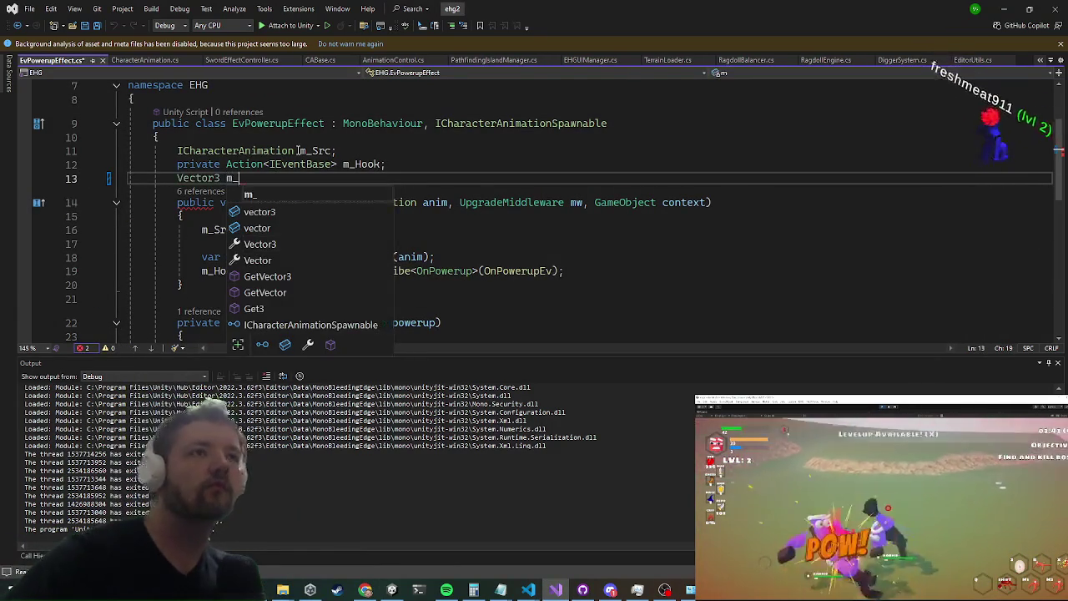
type("StartScal")
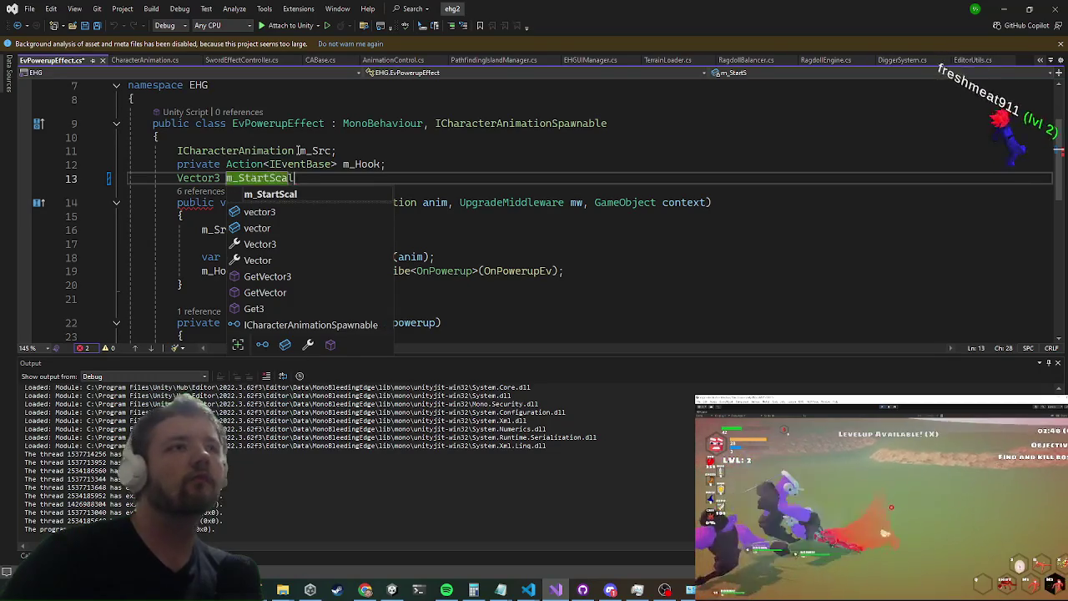
type("e = Vector3.one,")
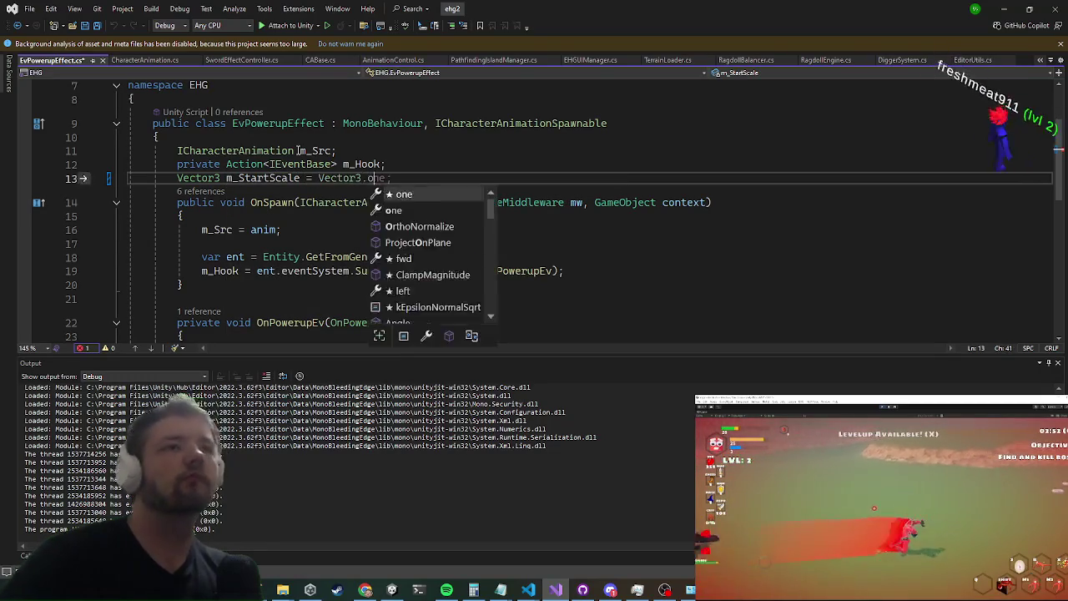
key("BackSpace")
type(";")
Step: Add 'm_StartScale = transform.localScale;' at the end of OnSpawn
key("Down")
key("Down")
key("Down")
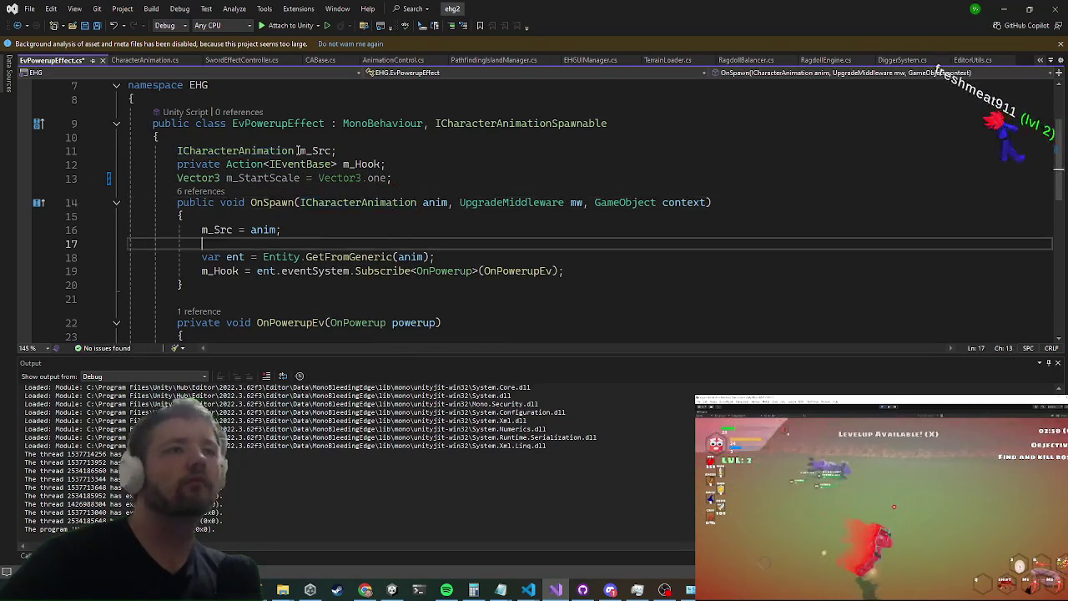
key("ctrl+Return")
type("m_StartScale = transform.lo")
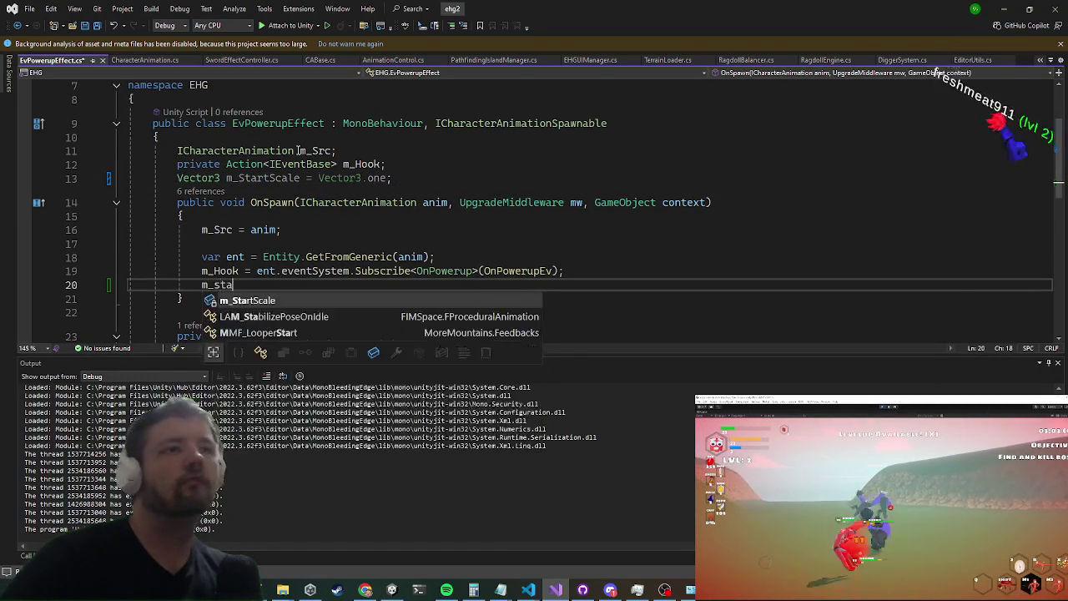
key("Tab")
type("lo")
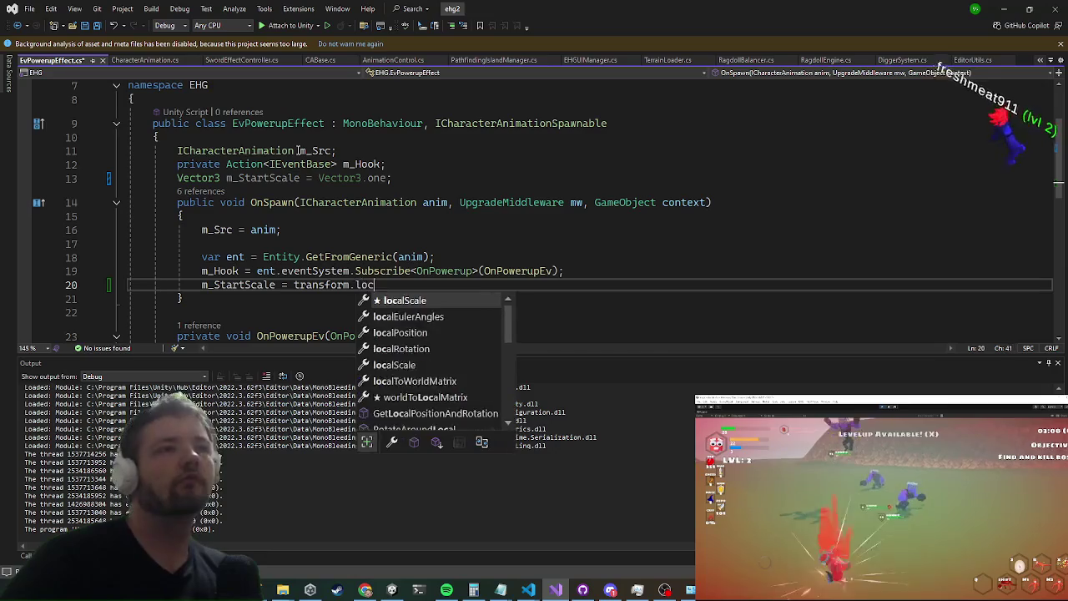
key("Tab")
key("Return")
Step: Begin a 'void Update()' method above OnPowerupEv
key("Down")
key("Down")
key("Down")
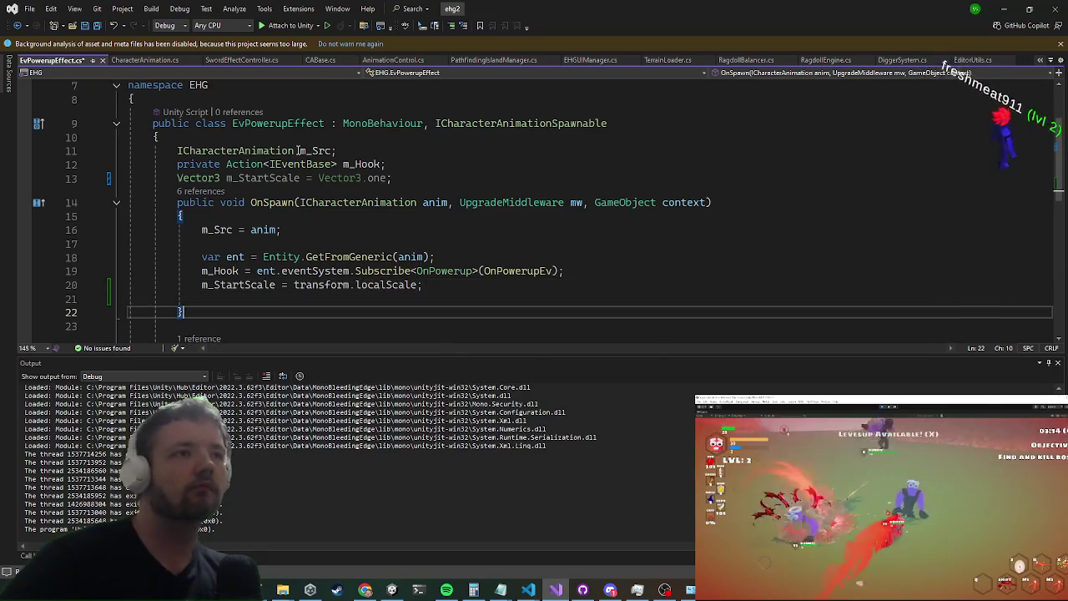
key("Down")
key("Up")
key("Up")
key("Up")
key("Return")
key("Return")
type("void up")
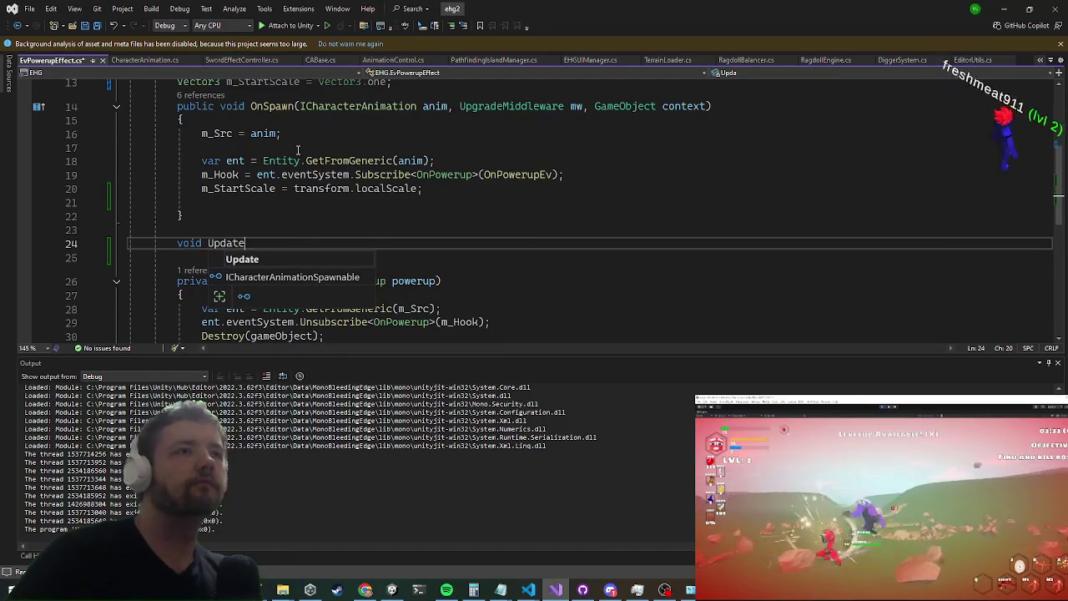
type("()")
Step: Finish the Update declaration and open its body
key("Return")
type("{")
key("Return")
type("i")
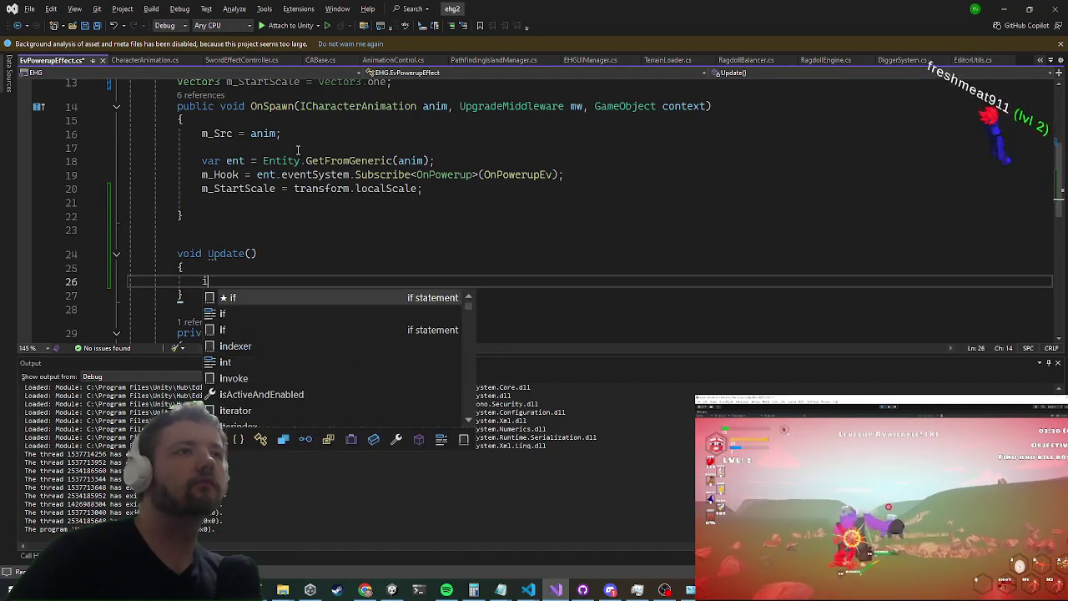
key("BackSpace")
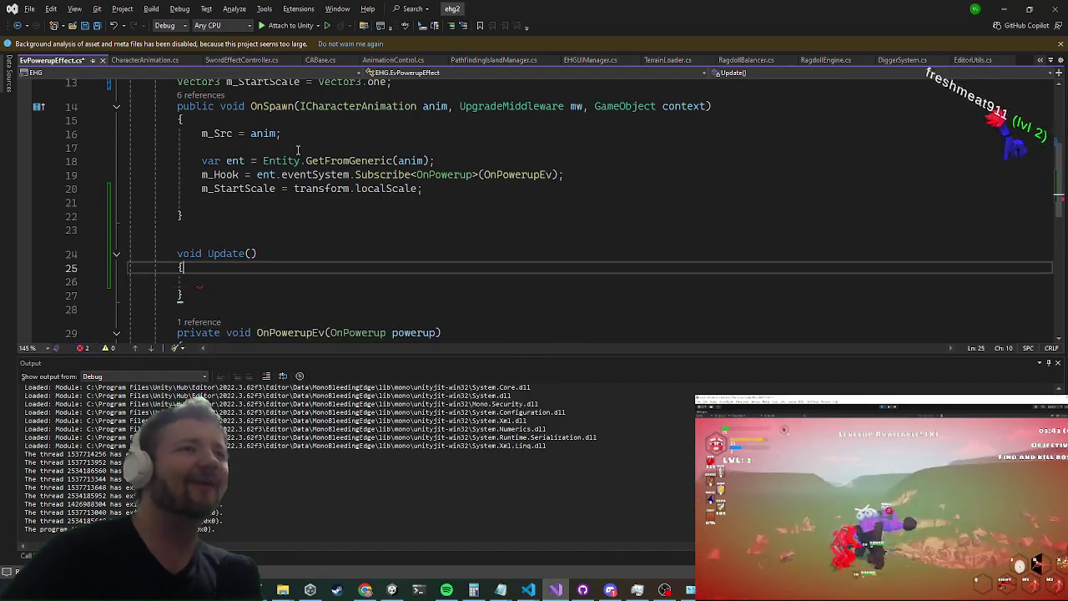
Step: Add an 'Entity m_Entity;' field above m_Src
key("Up")
key("Up")
key("Up")
scroll(298, 149, "up", 1)
key("ctrl+Return")
type("Entity ")
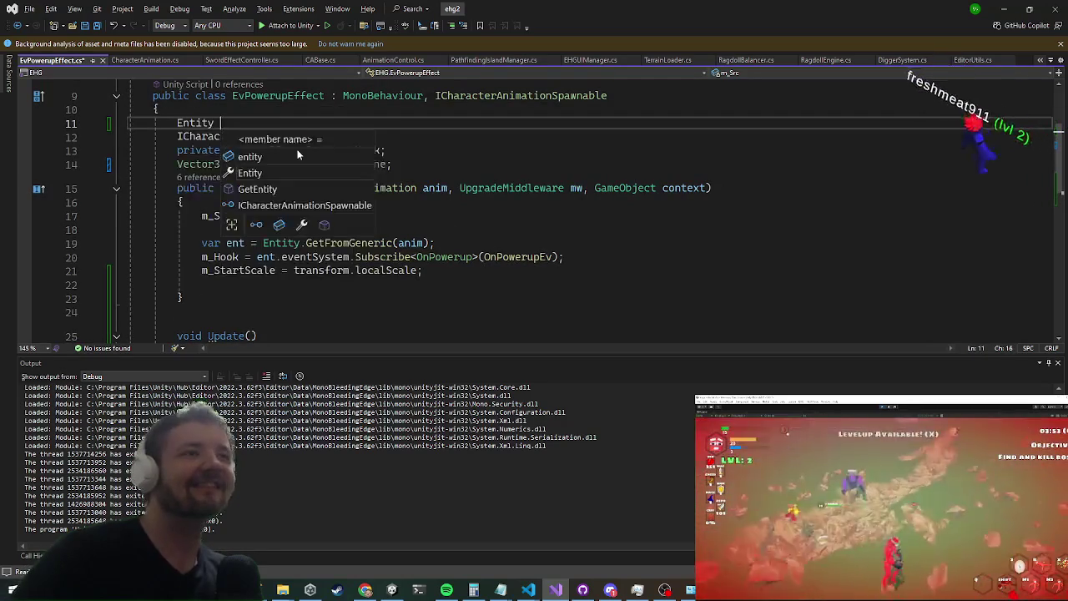
type(";")
Step: Store the spawned entity with 'm_Entity = ent;' at the end of OnSpawn
key("Down")
key("Down")
key("Down")
key("Up")
key("ctrl+Right")
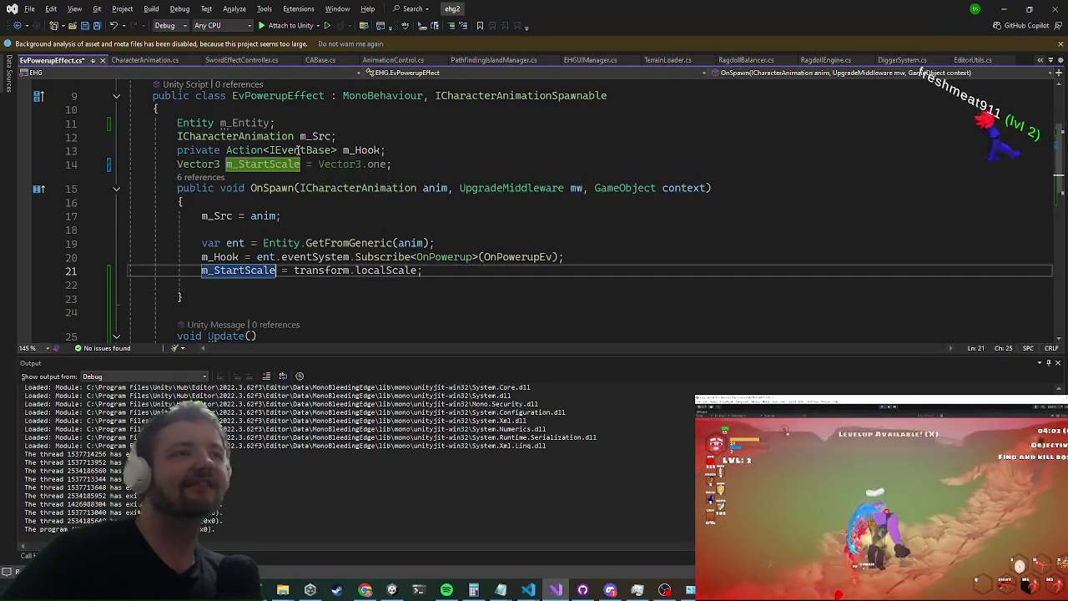
key("Up")
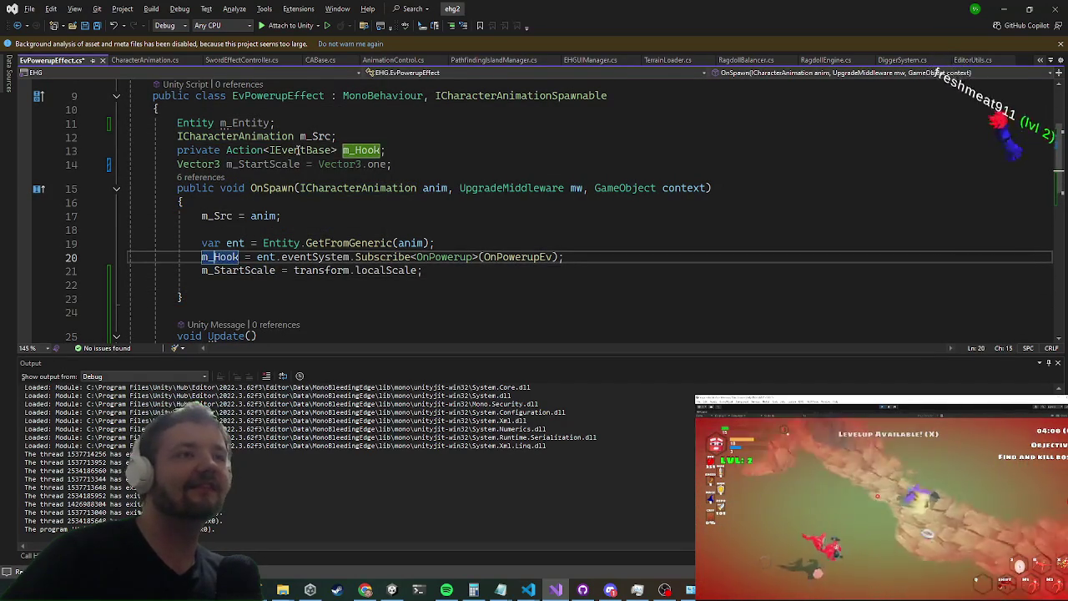
key("Up")
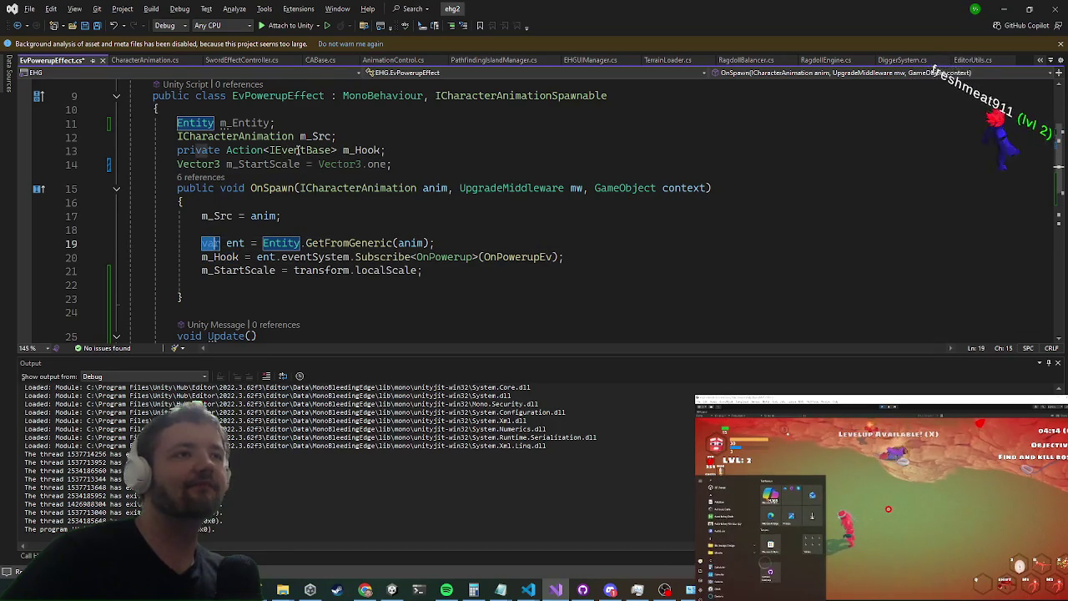
key("Down")
key("Down")
key("Down")
type("m_E")
key("Tab")
type("= ent;")
key("Return")
Step: Make Update return early when m_Entity == null
key("Down")
key("Down")
key("Down")
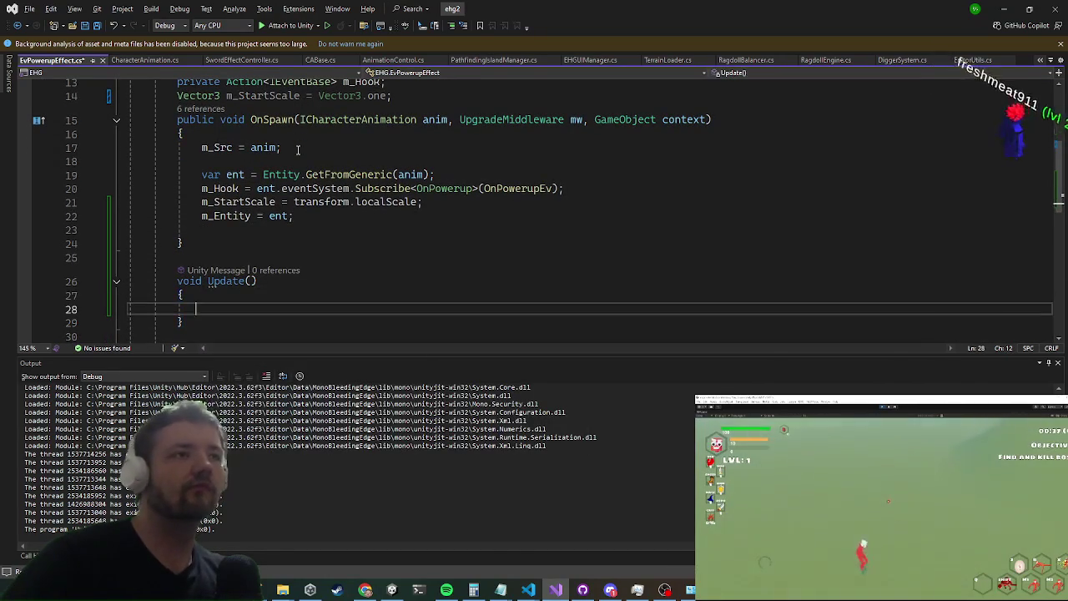
type("_Entity == ")
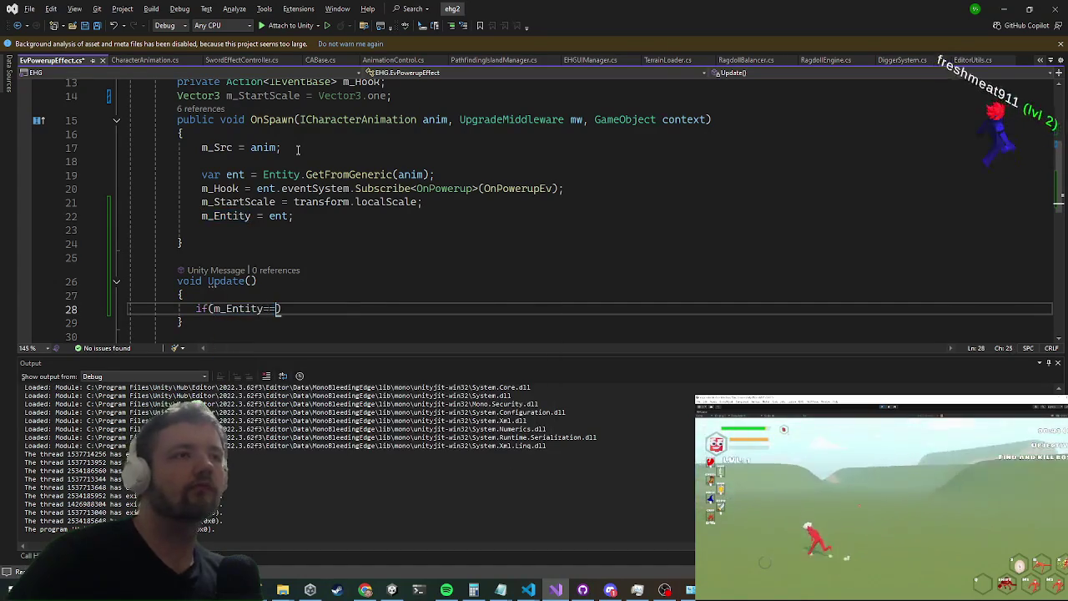
type("nul")
key("Tab")
key("End")
key("Return")
type("return;")
key("Return")
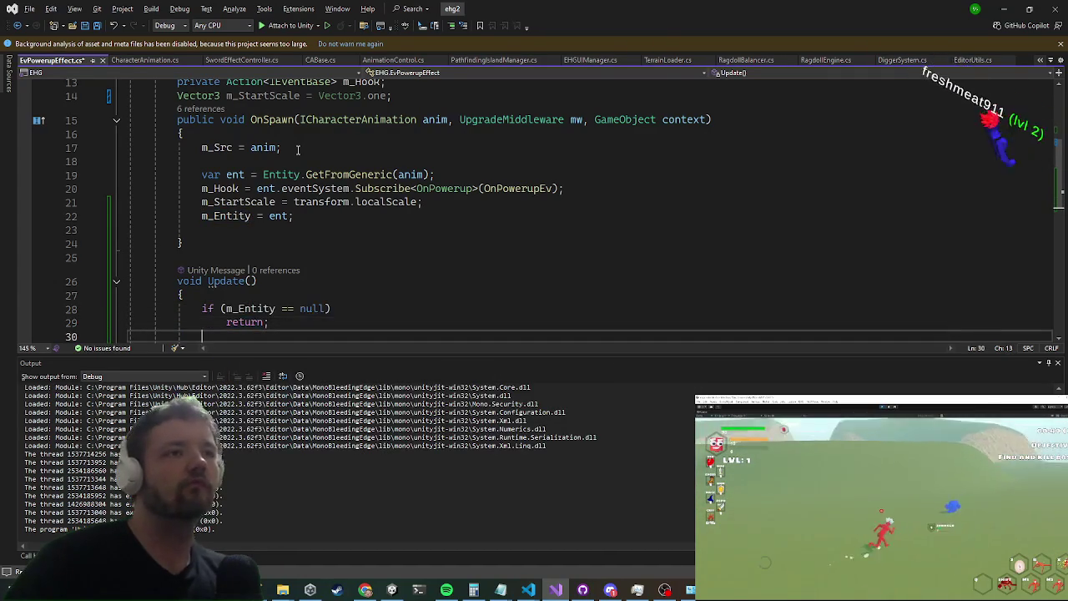
type("i")
Step: Reference m_Entity.stats.powerupTimeLeft in Update and go to its definition in BattleSystem.cs
key("BackSpace")
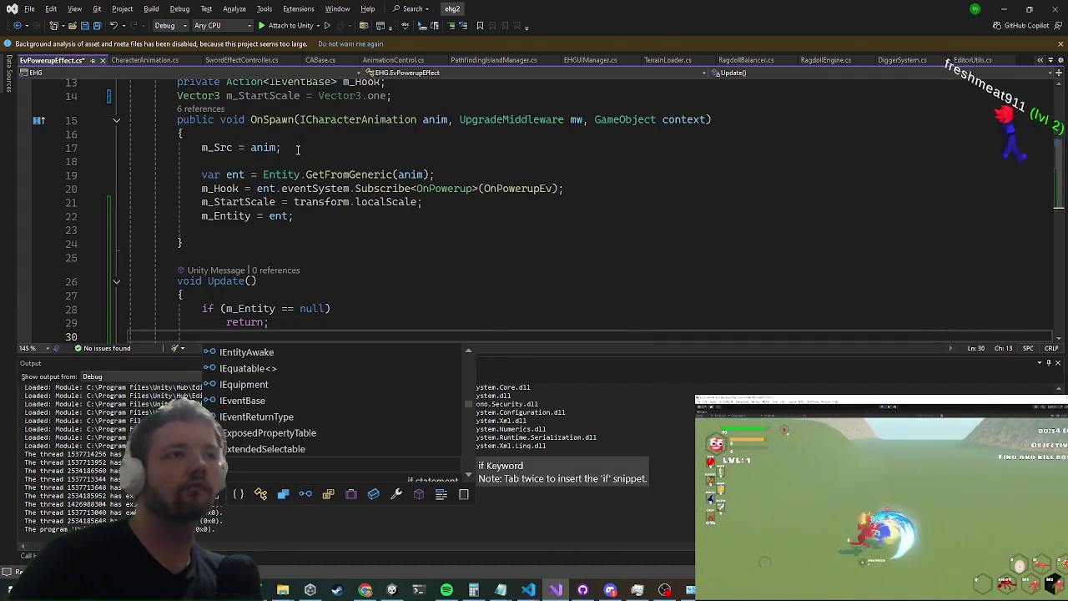
type("m")
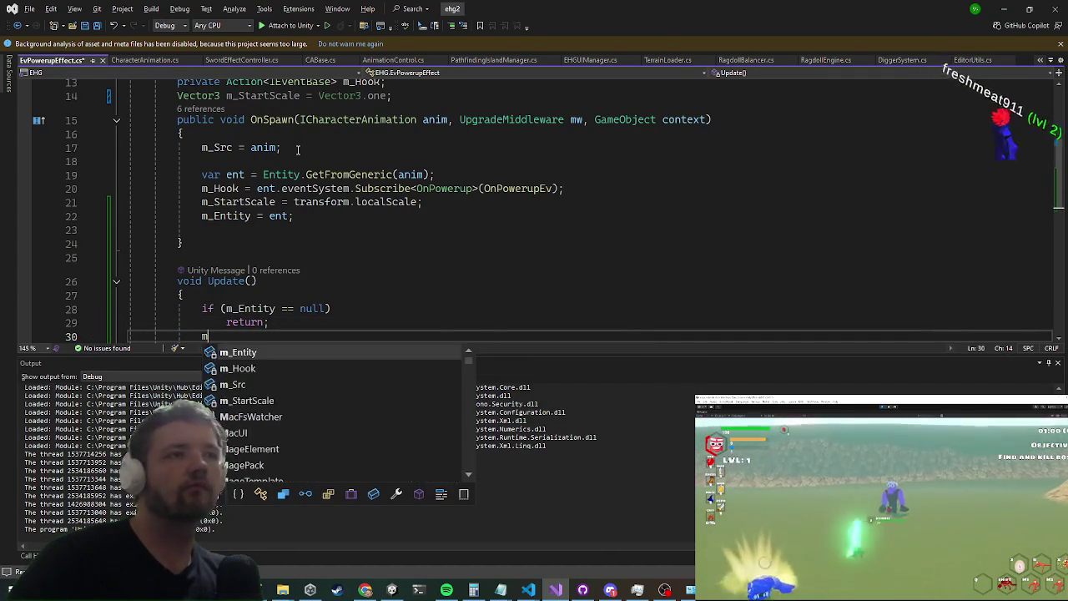
type("_Entity.powe")
key("BackSpace")
key("BackSpace")
key("BackSpace")
type("stats.power")
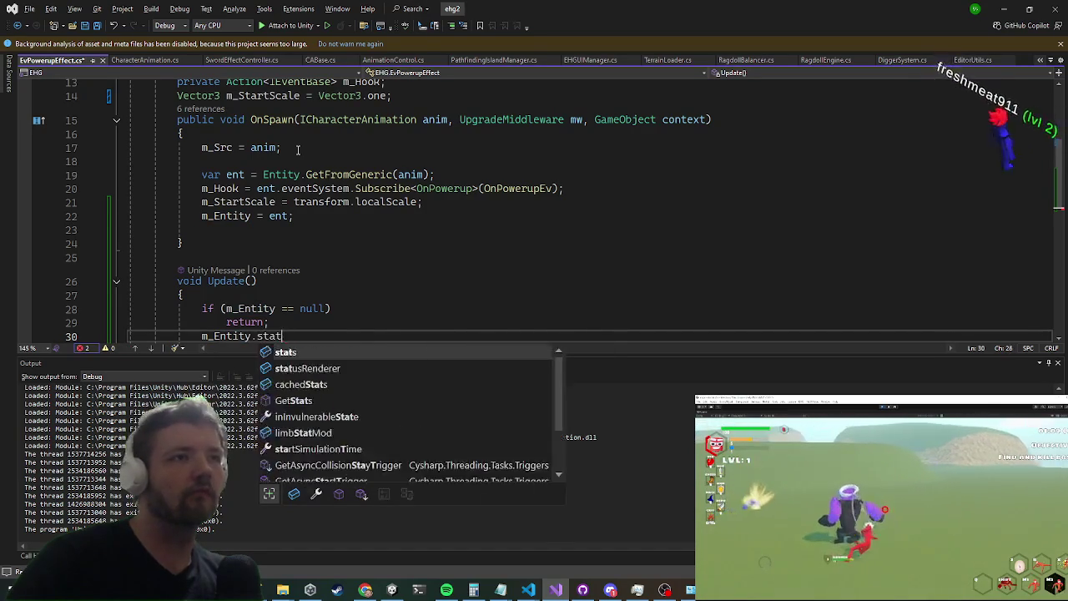
key("Down")
key("Down")
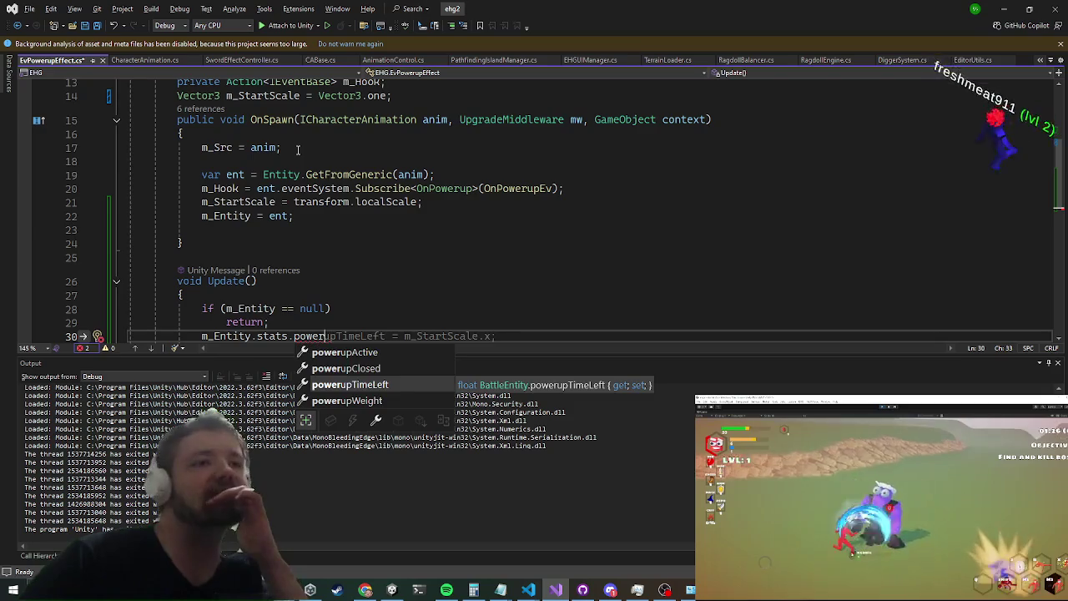
key("Tab")
key("Return")
key("Up")
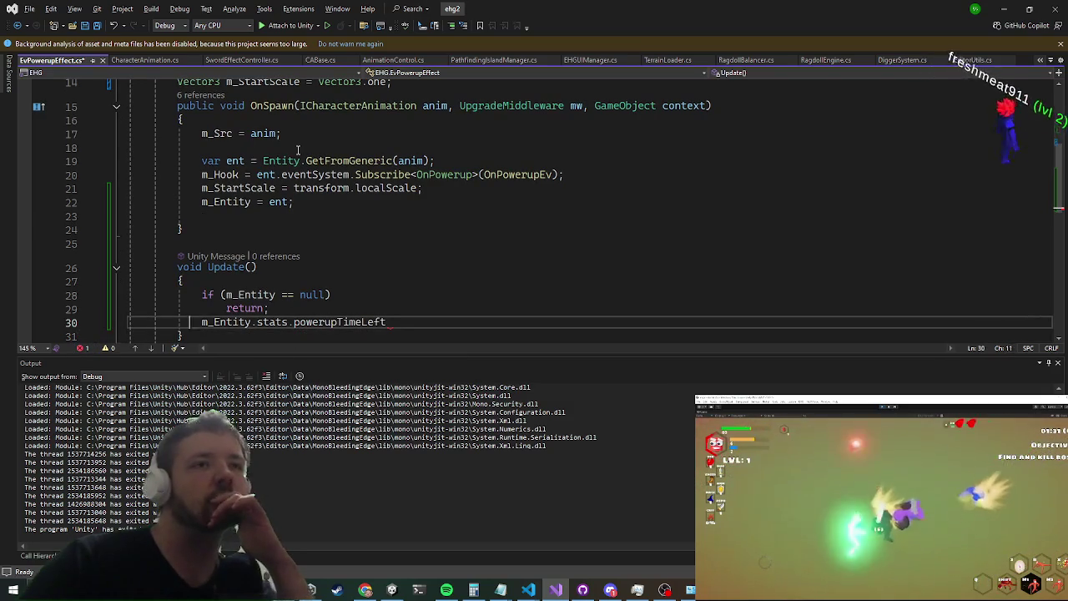
key("ctrl+Right")
key("ctrl+Right")
key("ctrl+Right")
key("F12")
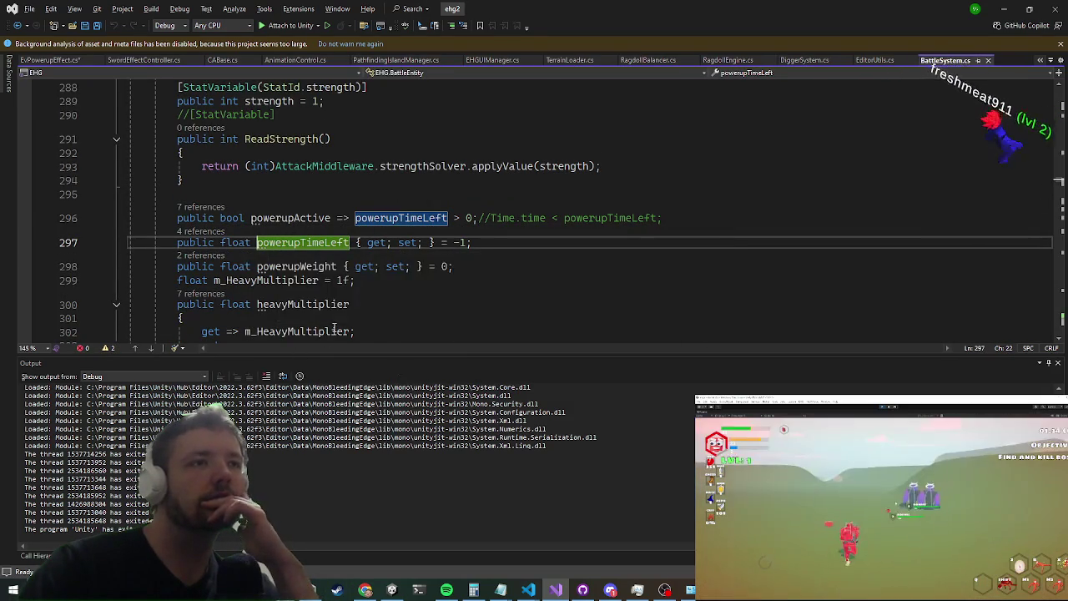
Step: Look over the powerupWeight property in BattleSystem.cs, then go back to EvPowerupEffect.cs
right_click(299, 242)
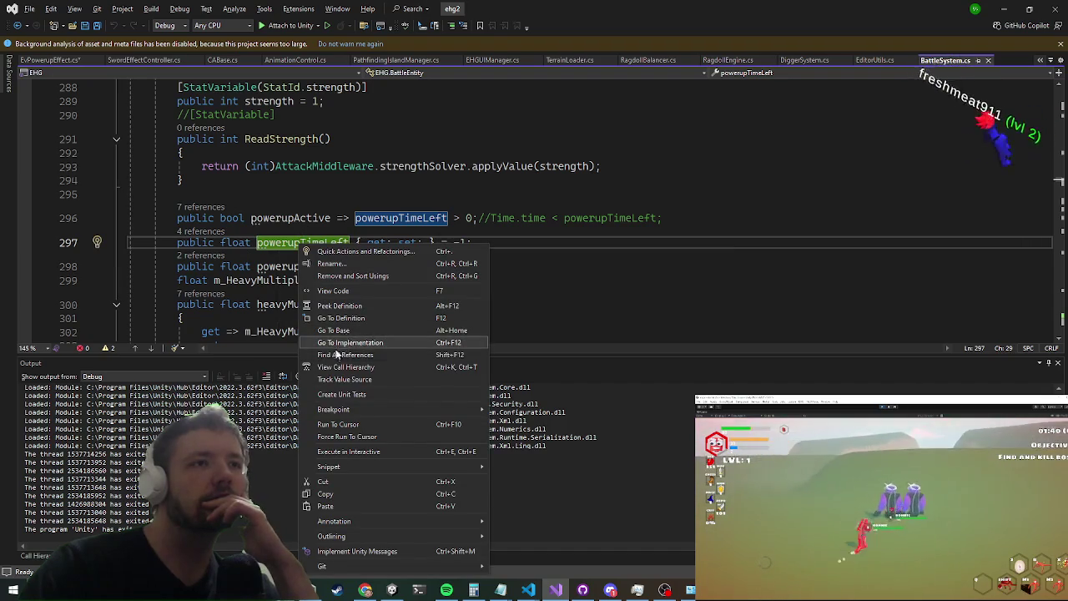
left_click(284, 265)
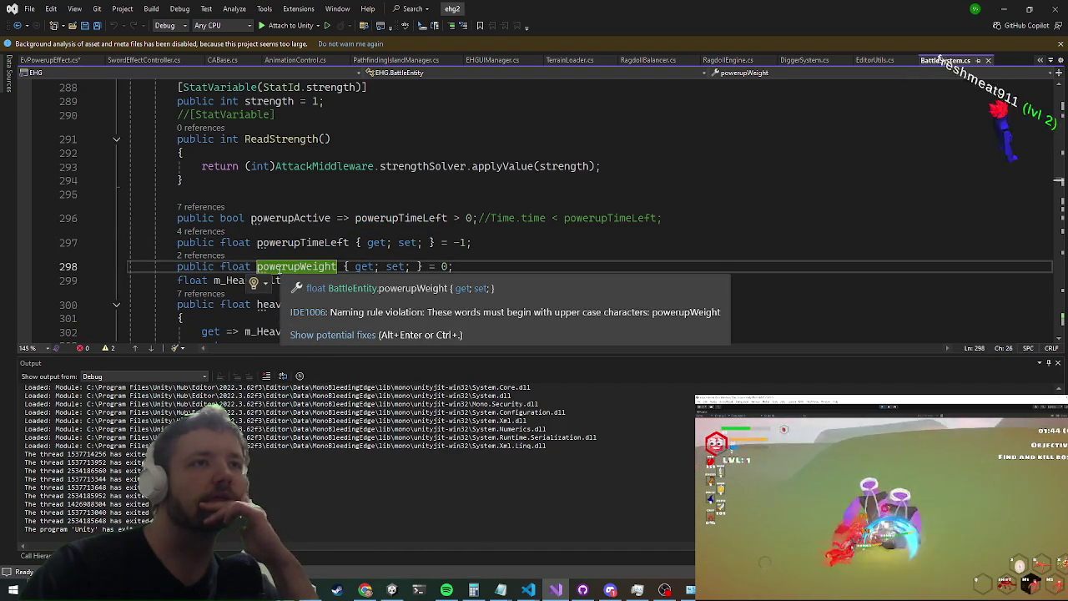
scroll(284, 268, "down", 1)
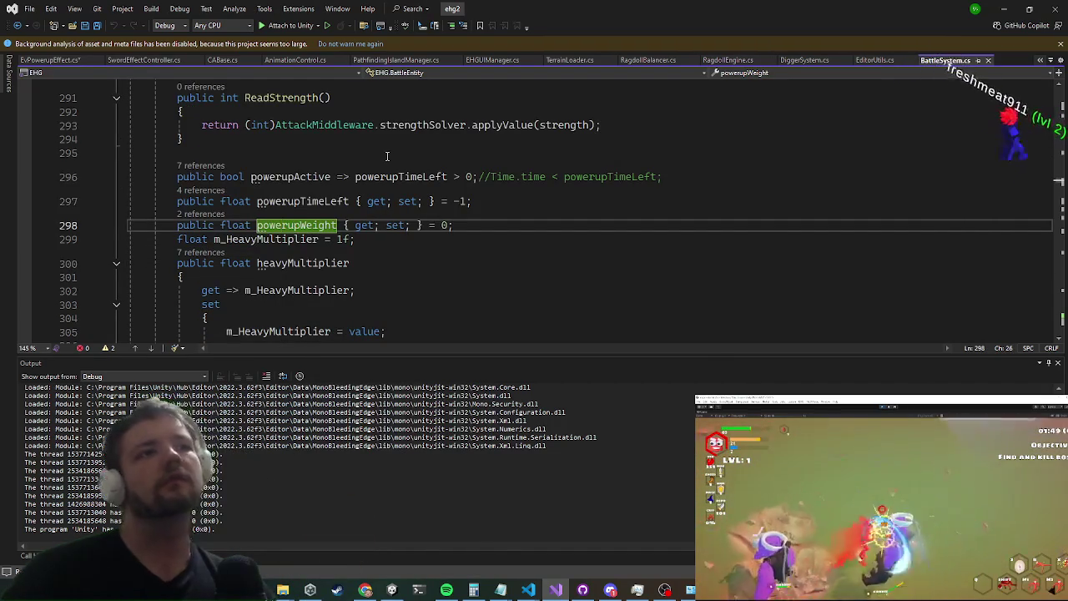
key("ctrl+minus")
Step: Replace powerupTimeLeft with powerupWeight, storing it as 'var w = m_Entity.stats.powerupWeight;'
mouse_move(296, 324)
left_mouse_down()
mouse_move(299, 333)
mouse_move(388, 323)
left_mouse_up()
key("BackSpace")
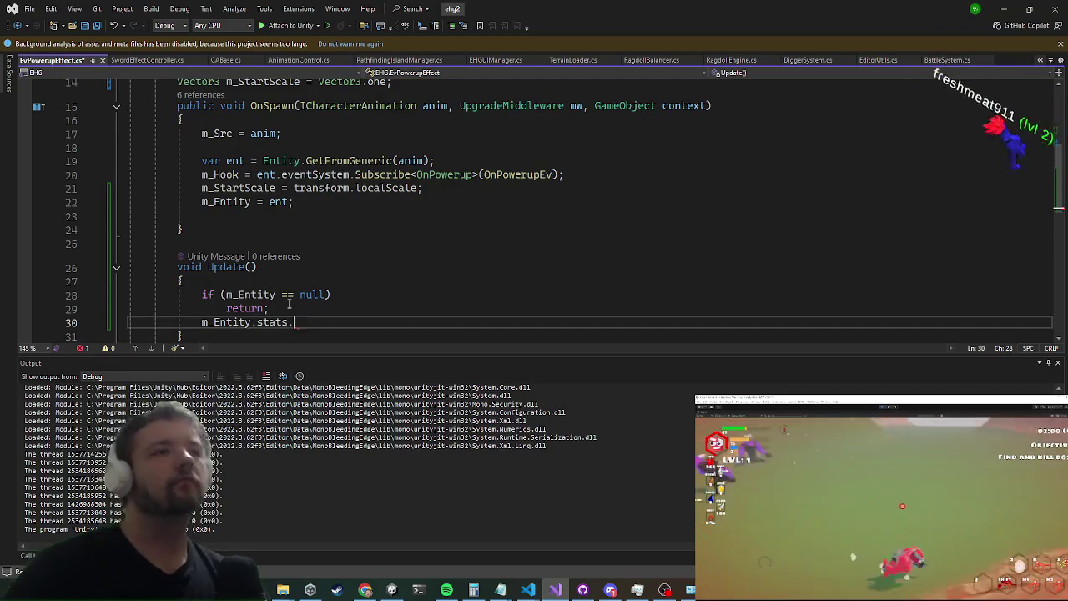
type("pow")
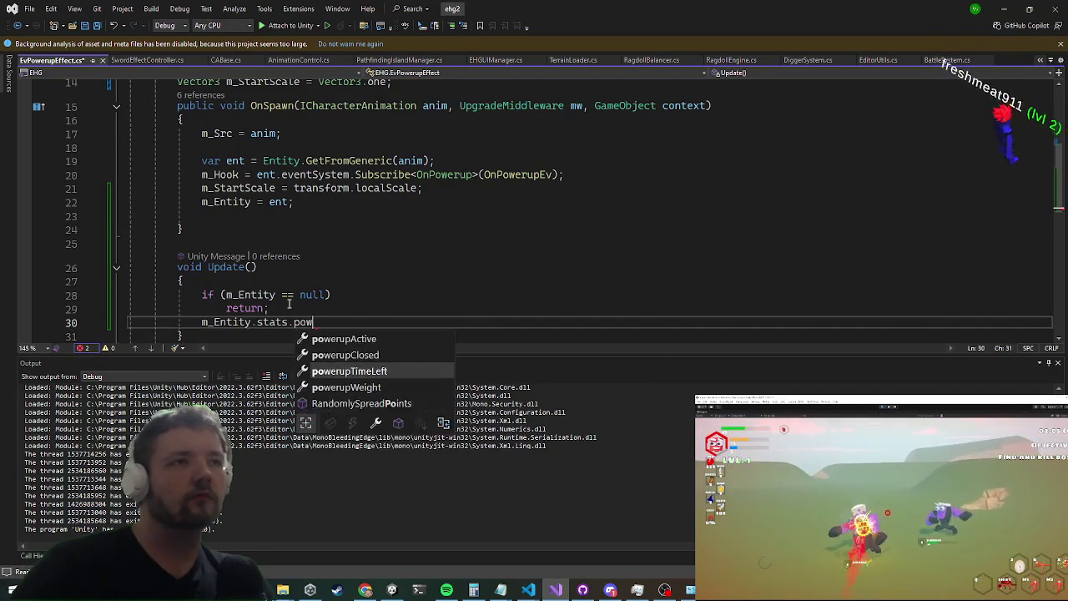
key("Down")
key("Tab")
type(";")
key("Home")
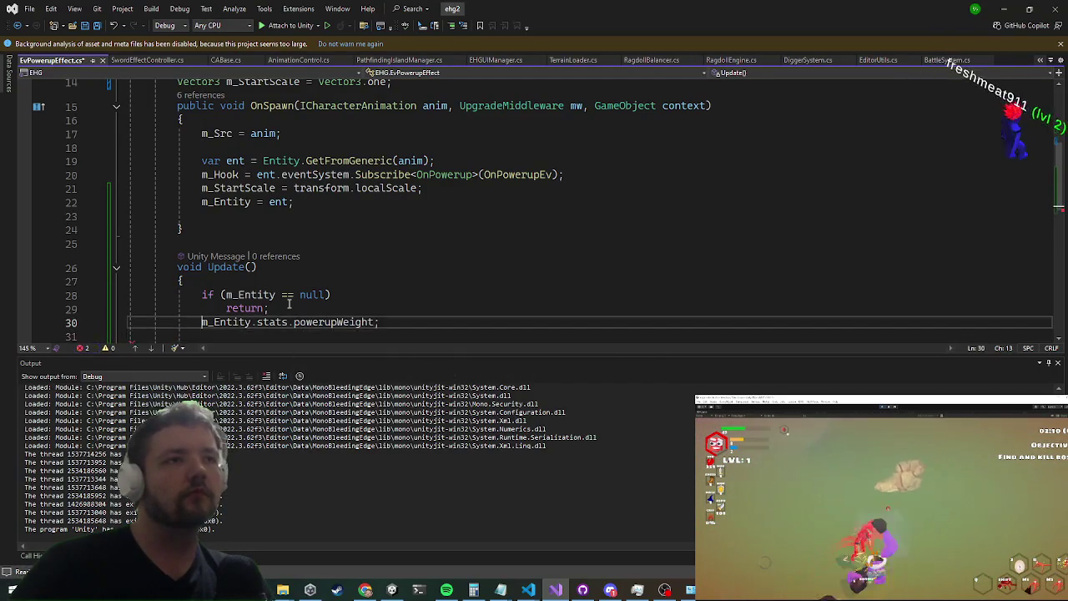
key("End")
Step: Set transform.localScale = Vector3.Lerp(Vector3.zero, m_StartScale, w), save, and minimize Visual Studio
key("Return")
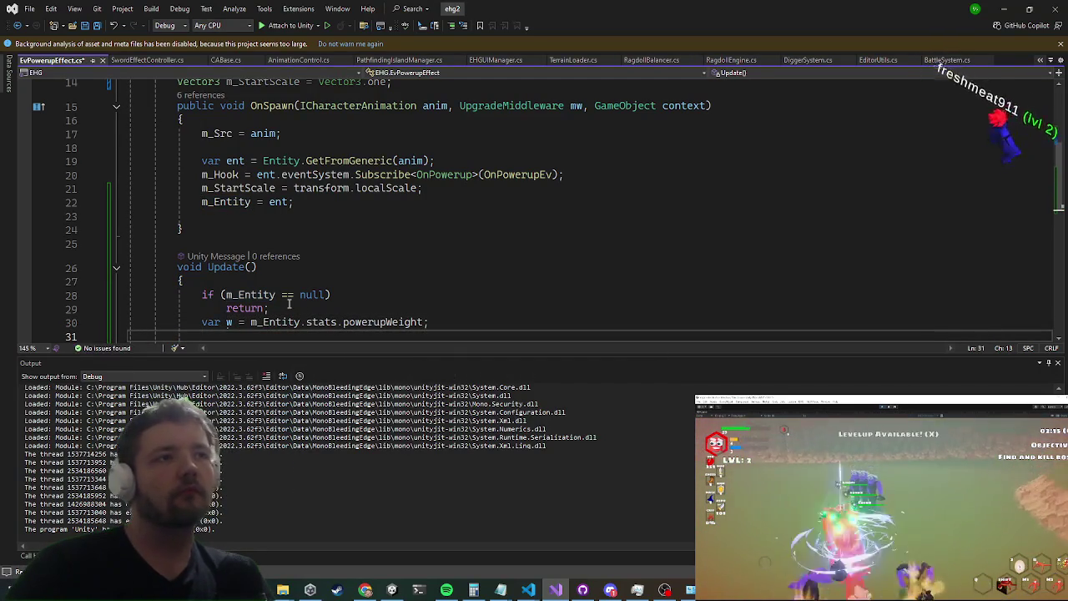
key("Up")
key("ctrl+Right")
key("ctrl+Right")
key("ctrl+Right")
key("Left")
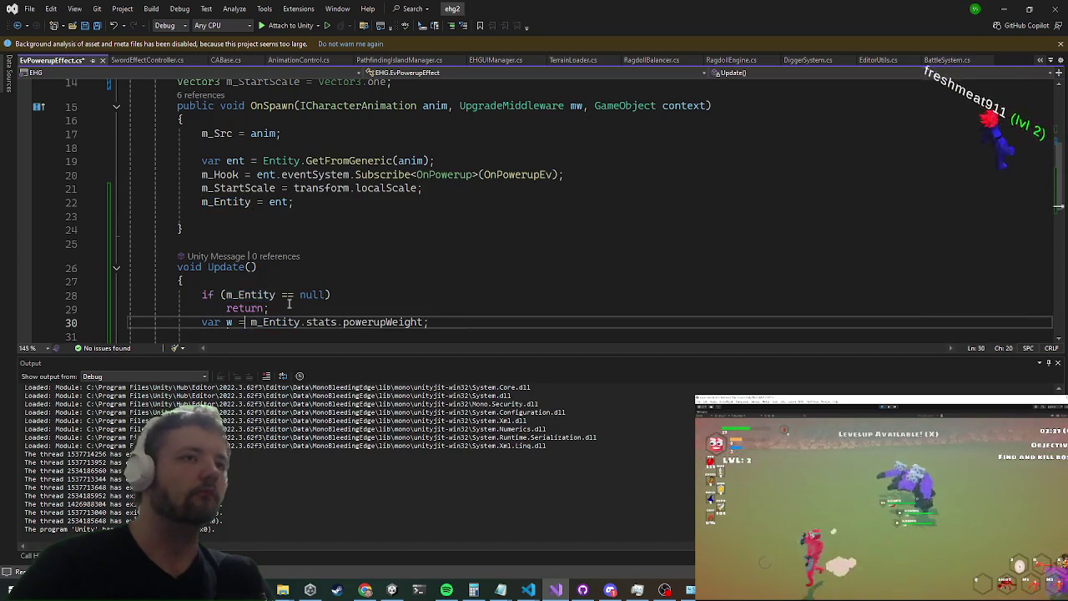
key("Return")
key("End")
key("Return")
type("tr")
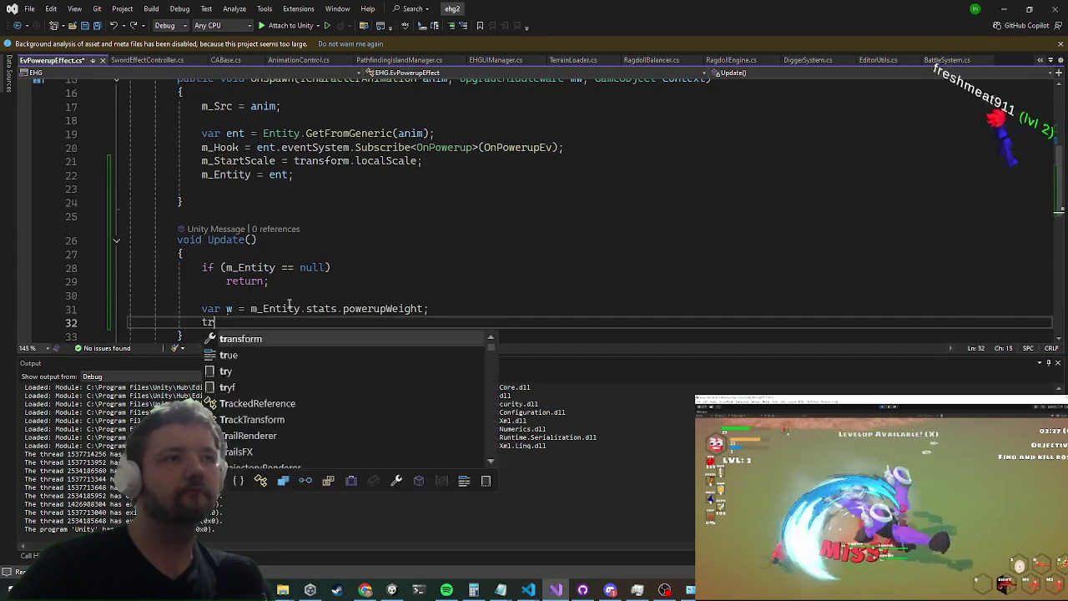
type("ansform.local ")
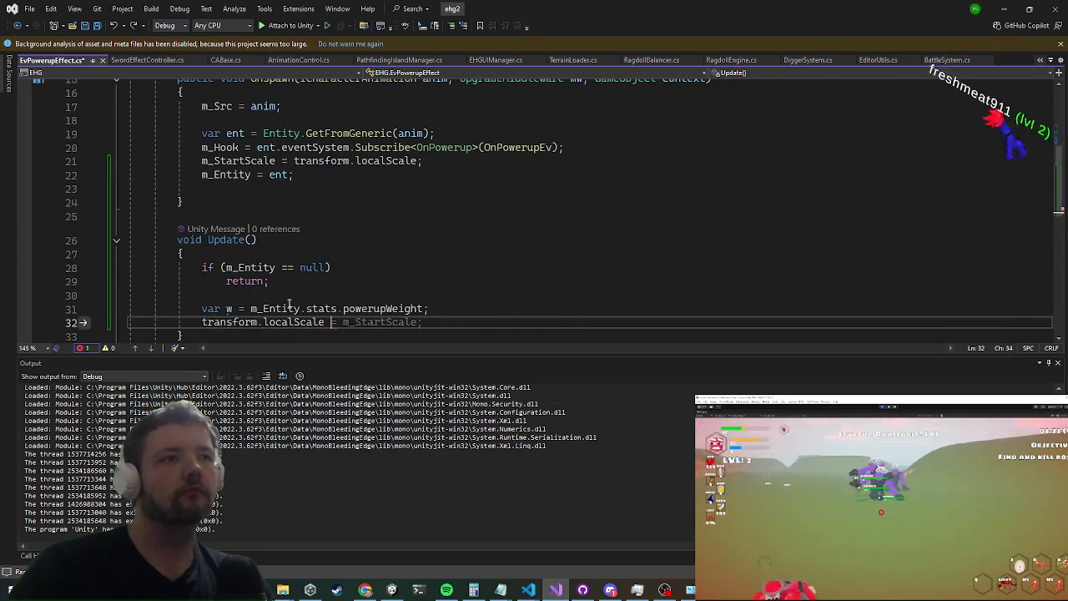
type("Lerp(sta")
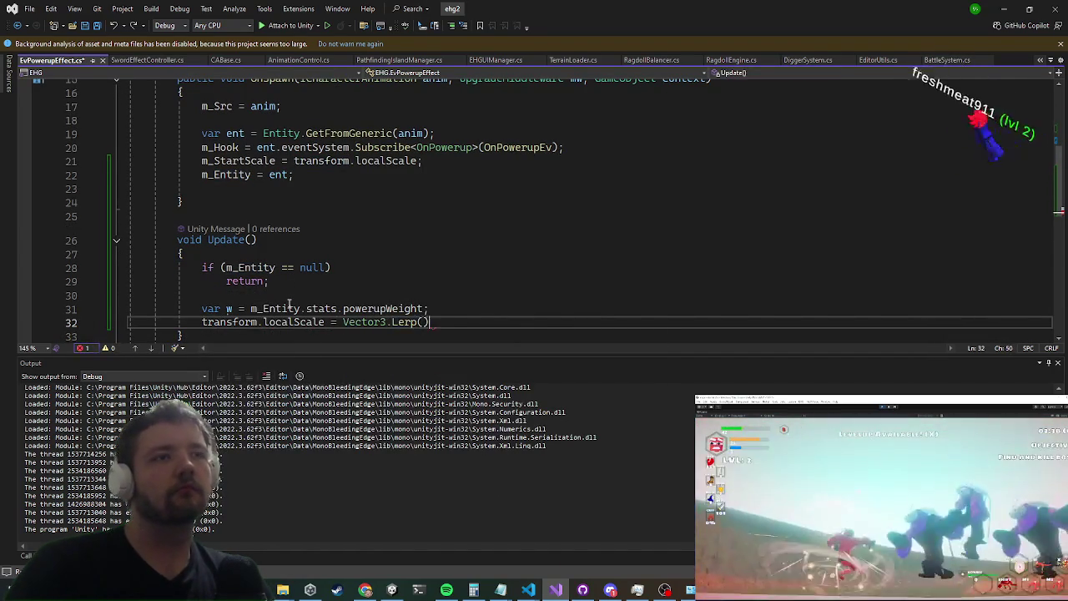
type("rt")
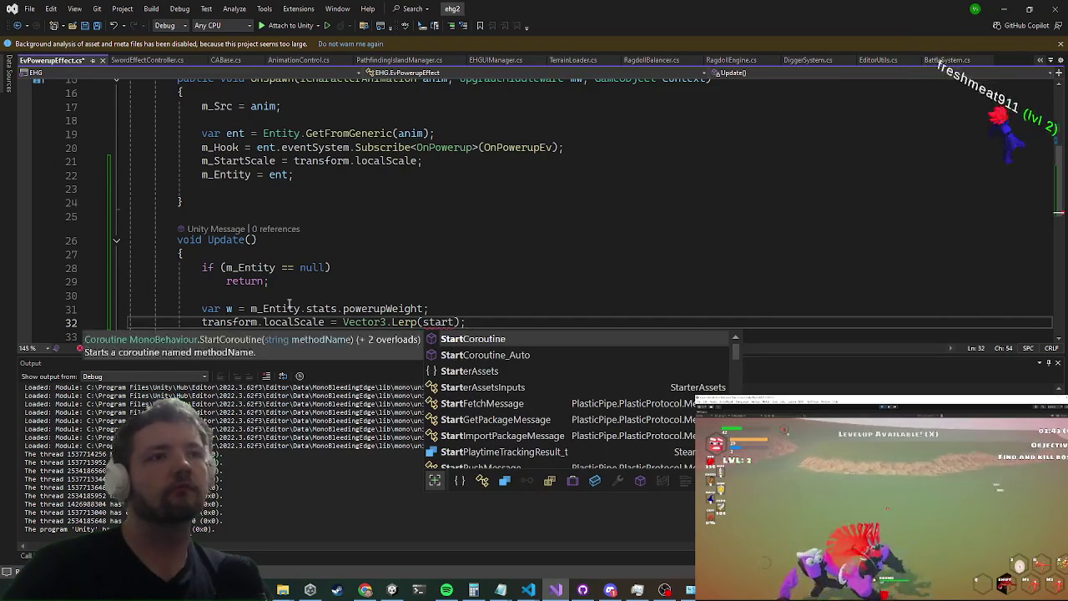
key("BackSpace")
key("BackSpace")
key("BackSpace")
key("BackSpace")
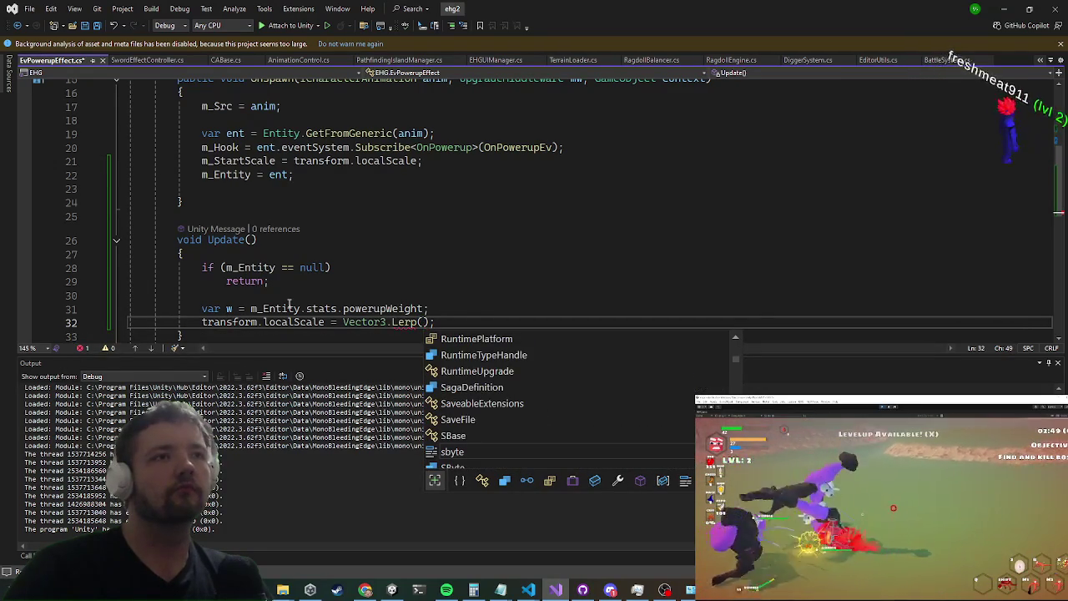
type("Vector3.zero, m")
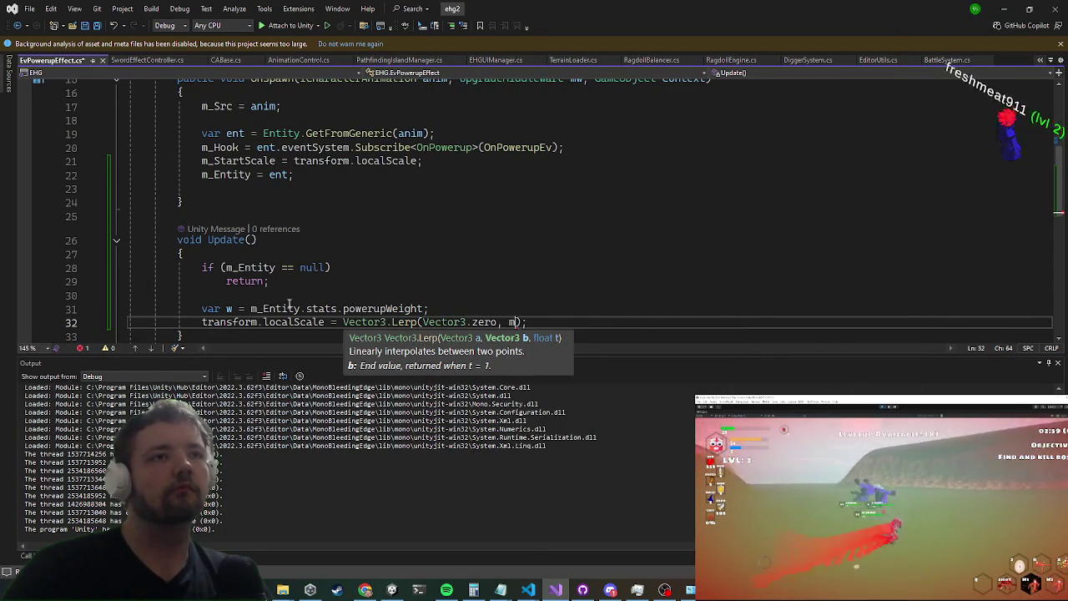
type("_StartScale, w")
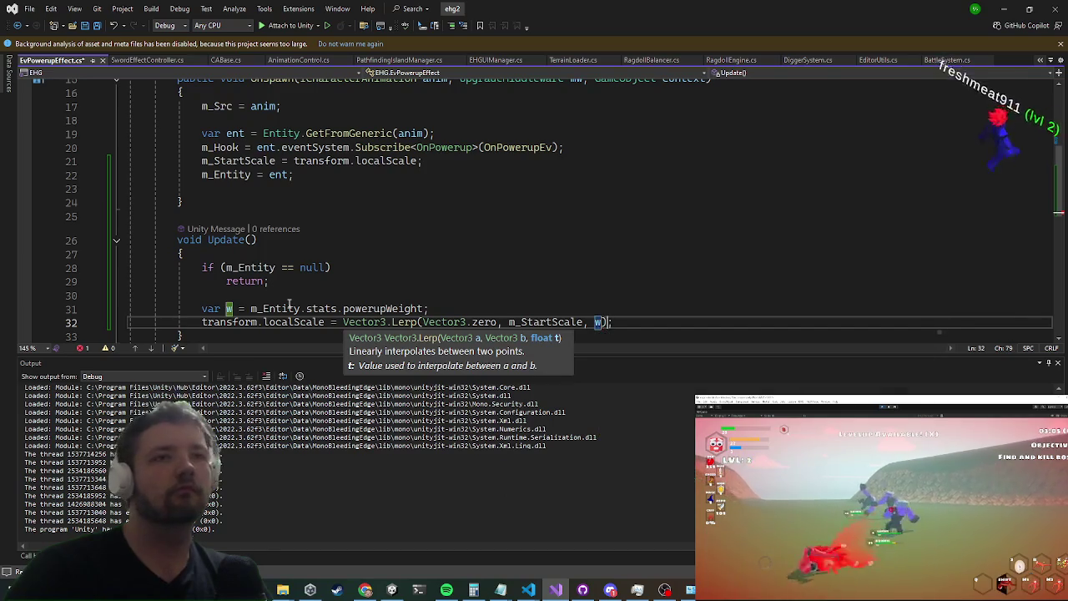
type(")")
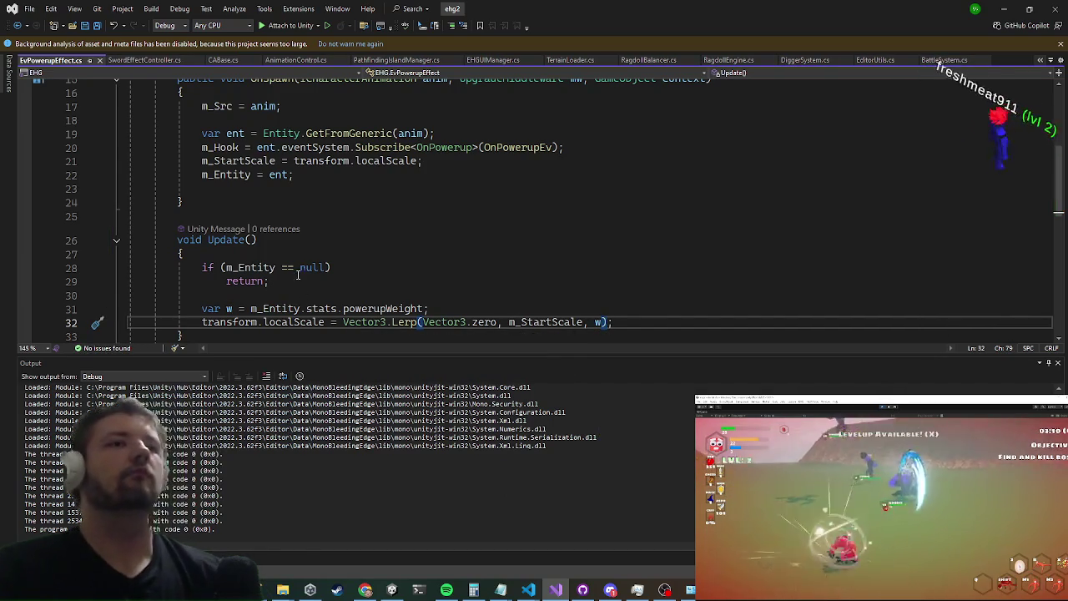
key("ctrl+s")
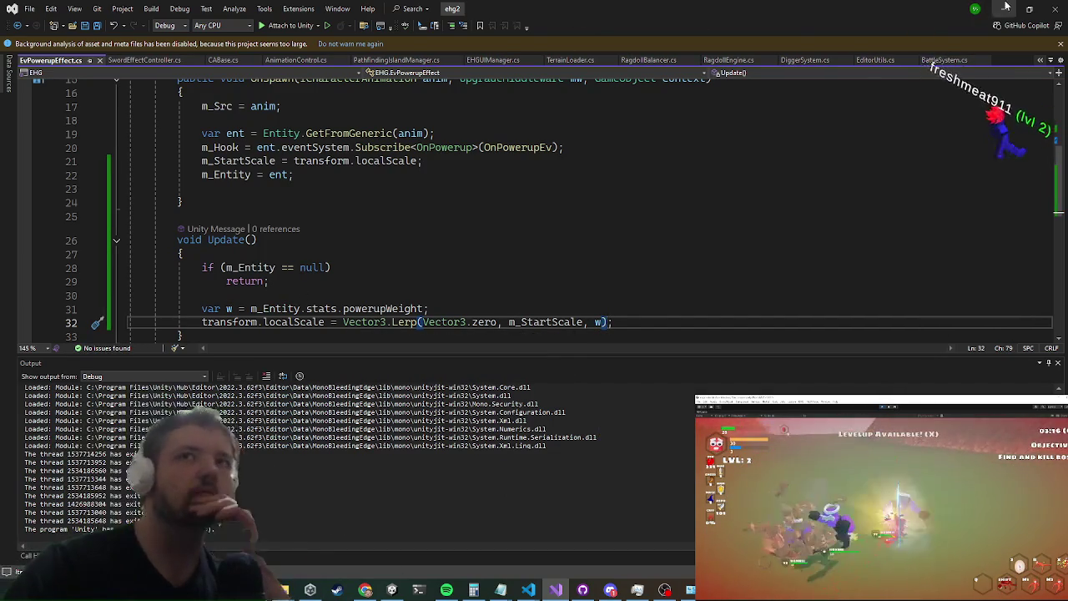
left_click(1006, 8)
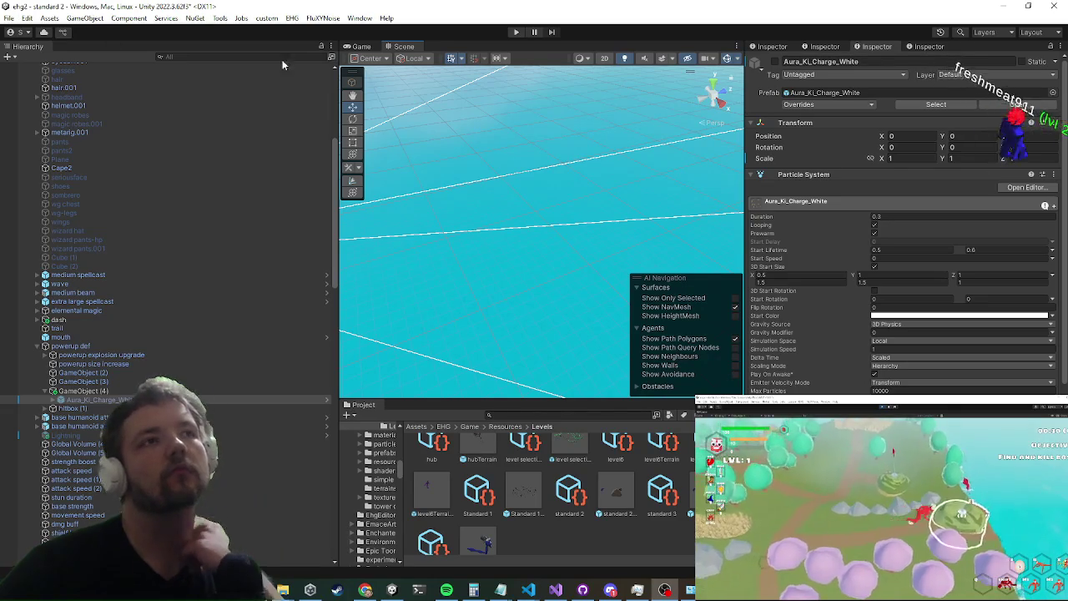
Step: Enter Play mode in Unity to test the powerup scaling script
left_click(515, 31)
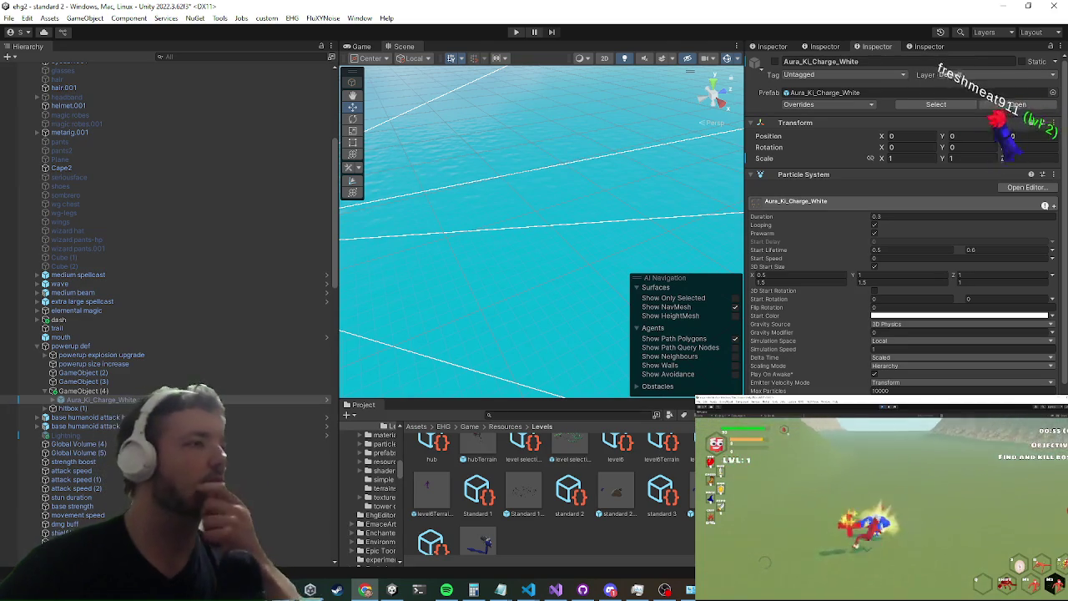
key("ctrl+p")
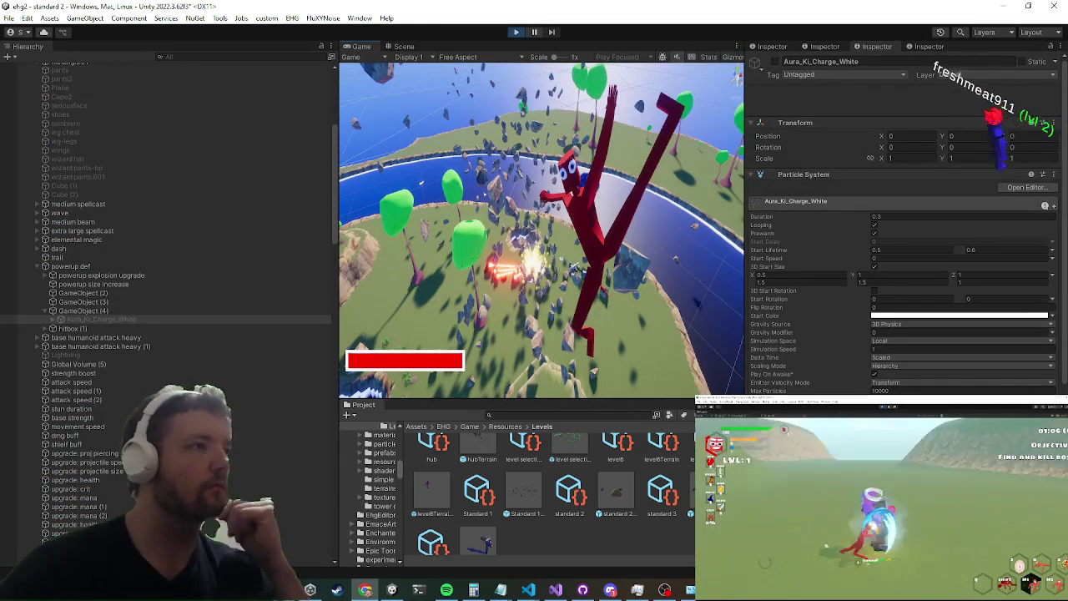
Step: Maximize the Game view and close the inventory
scroll(120, 296, "down", 5)
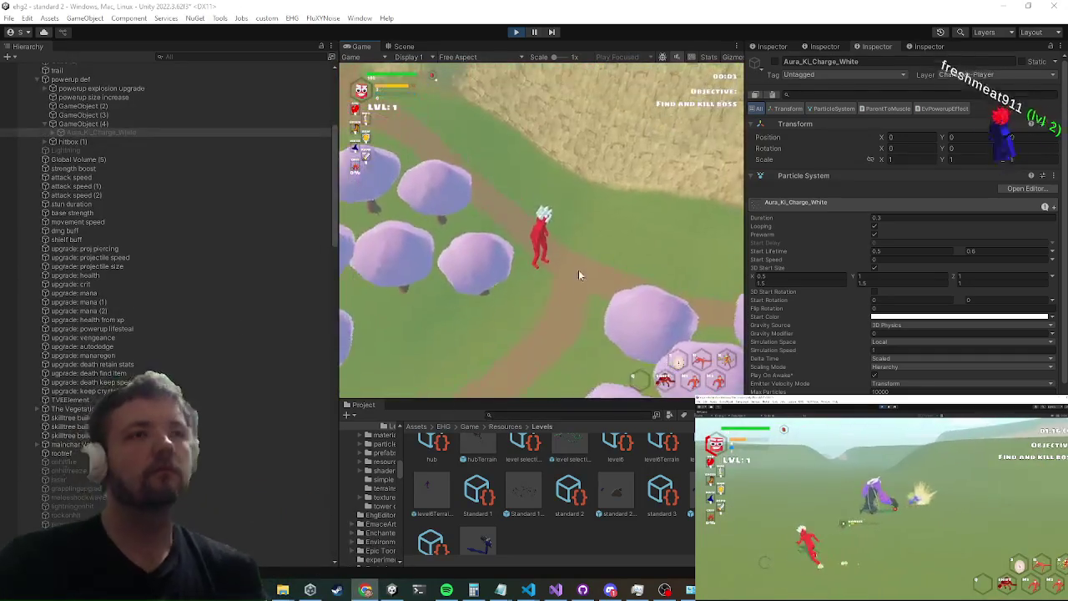
key("shift+space")
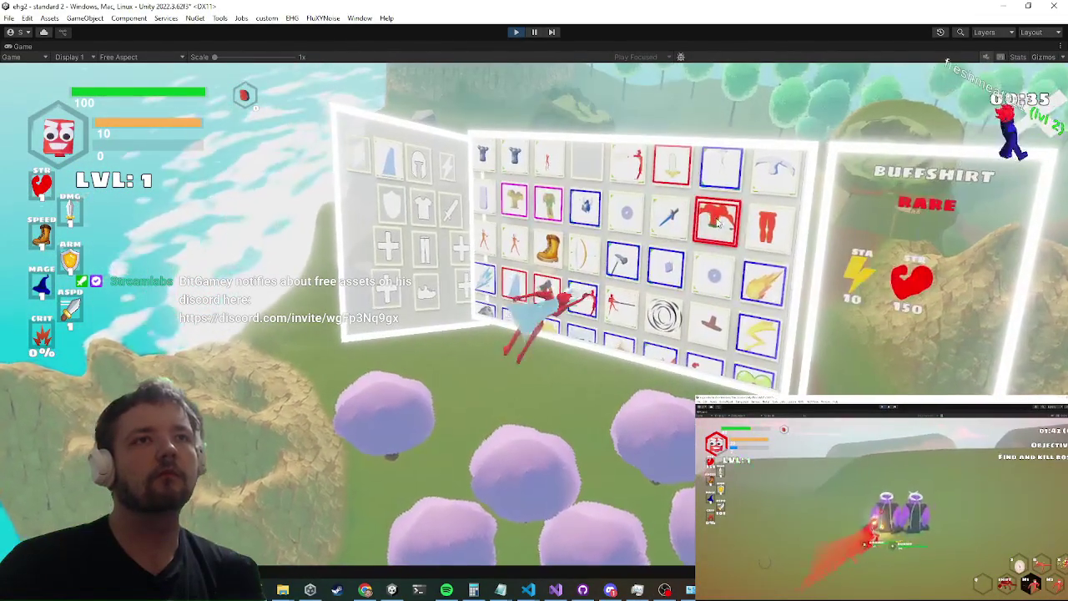
left_click(728, 188)
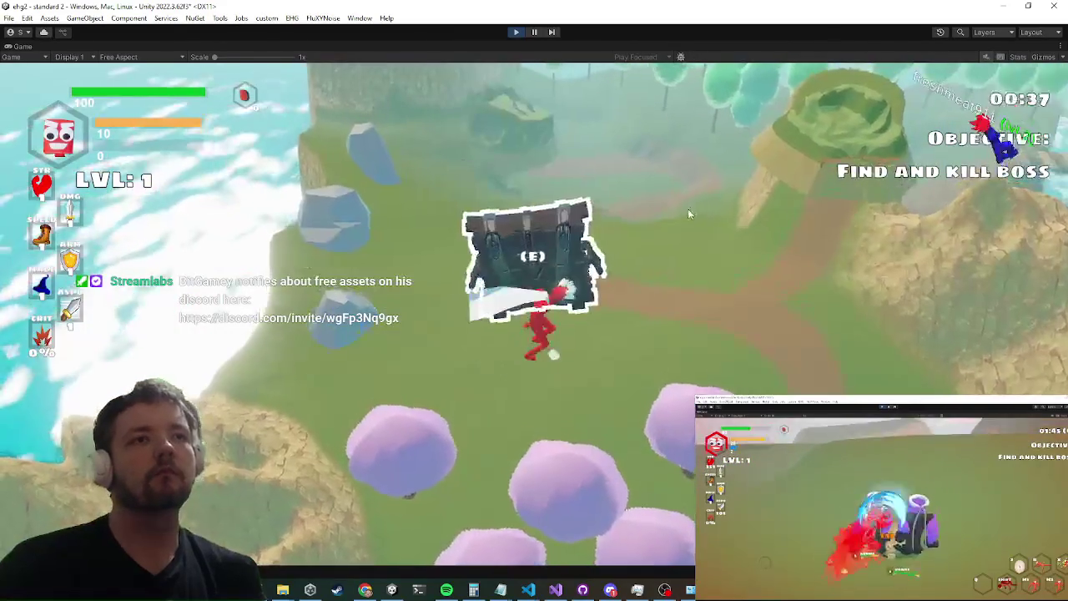
Step: Run the character across the river and up the hill, then attack enemies to trigger the powerup
key("w")
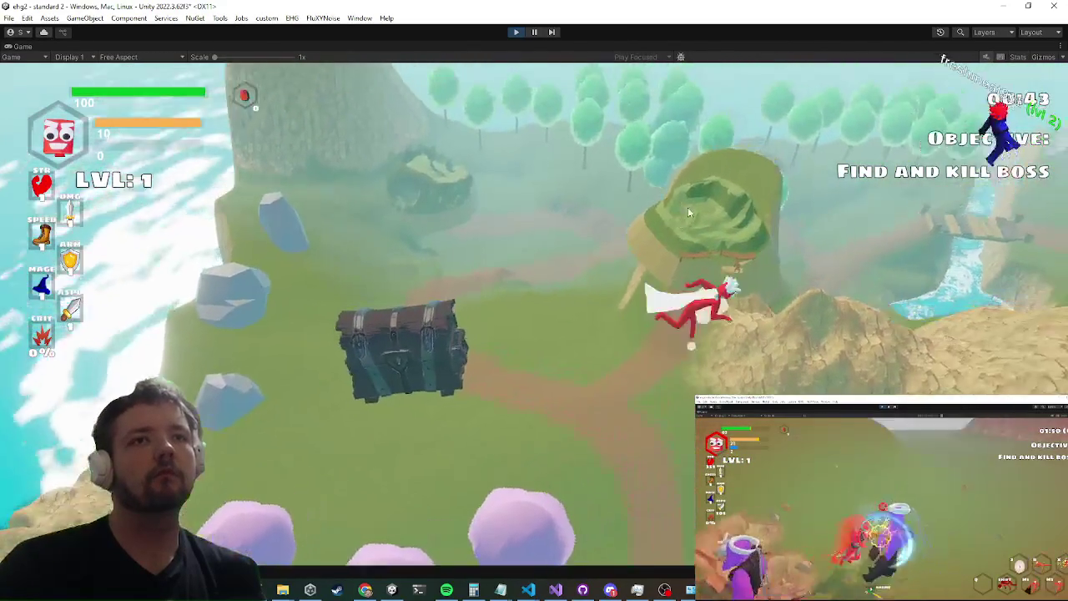
key("w")
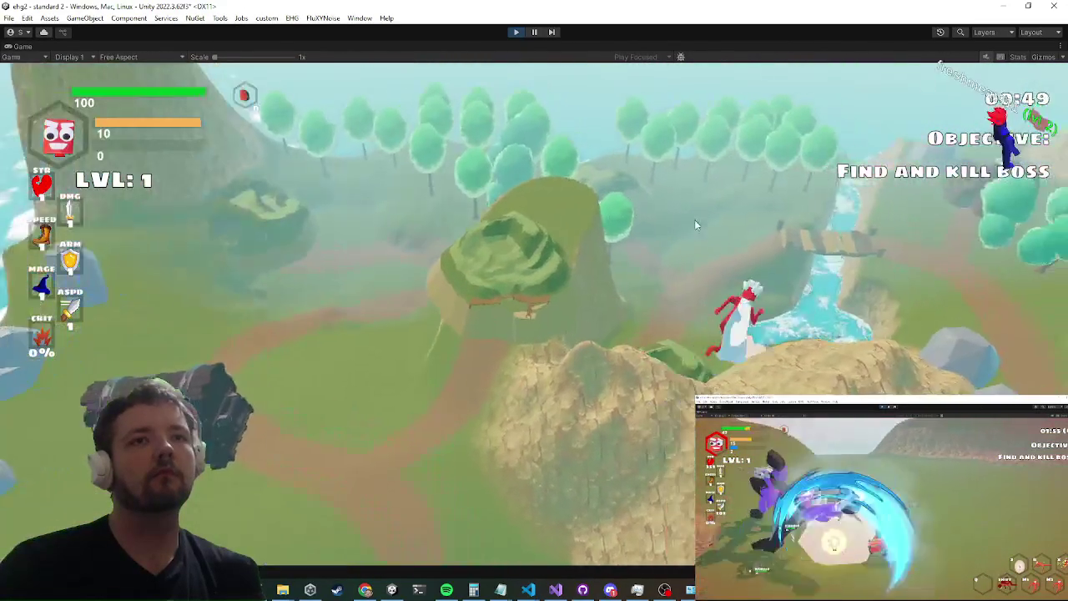
key("w")
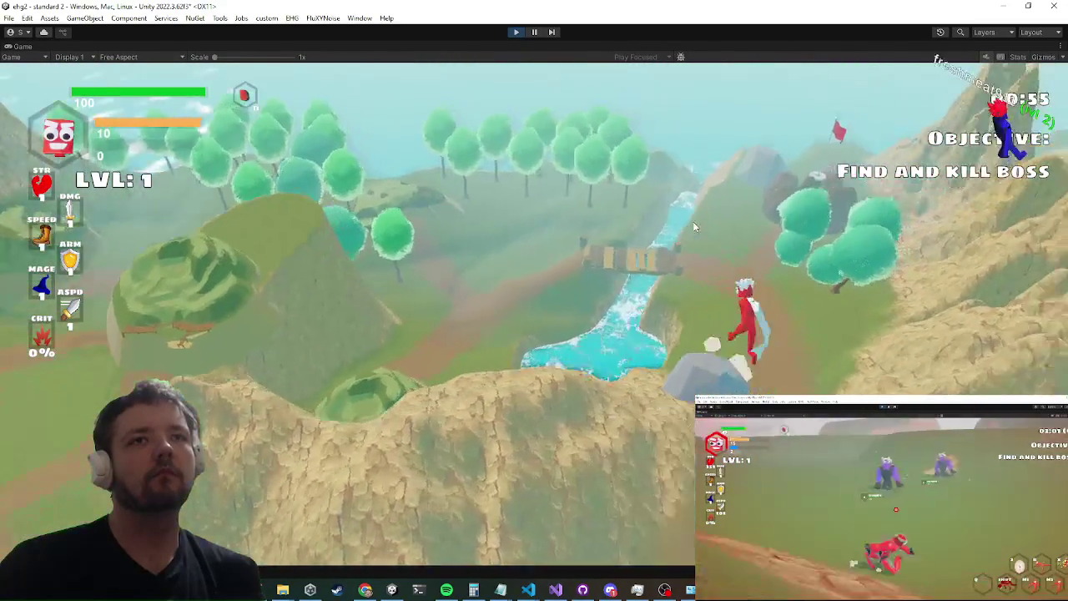
key("w")
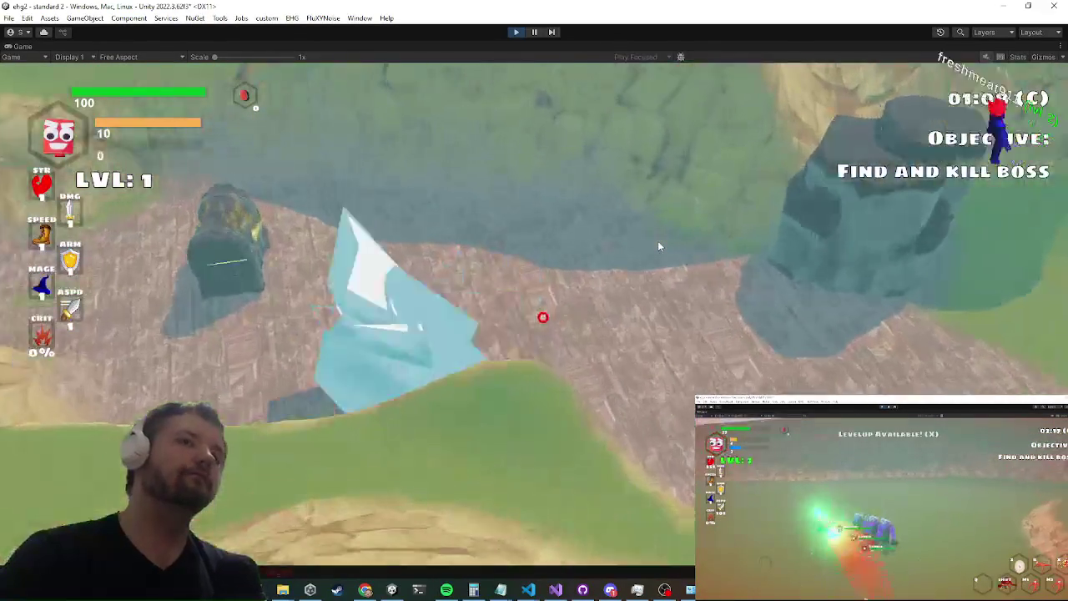
key("w")
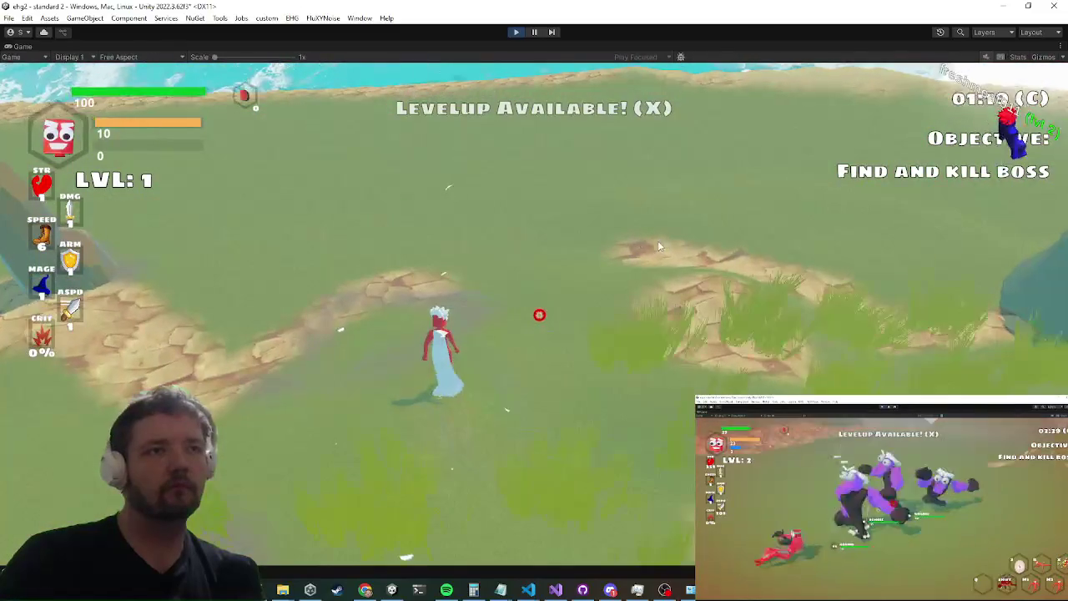
key("x")
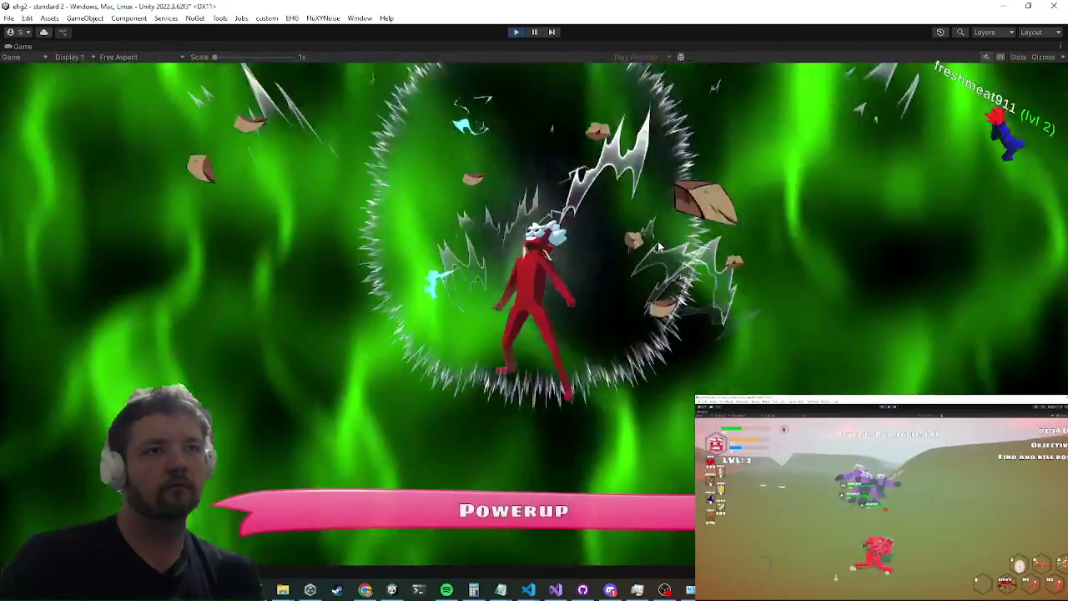
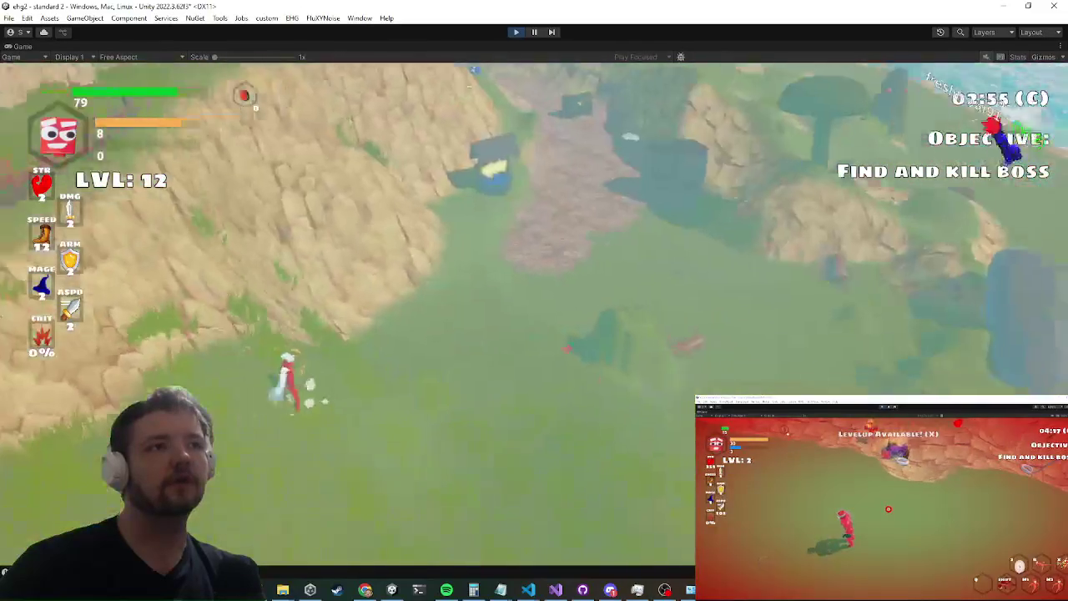
Step: Free the cursor via the in-game Settings and bring EvPowerupEffect.cs forward in Visual Studio
key("Escape")
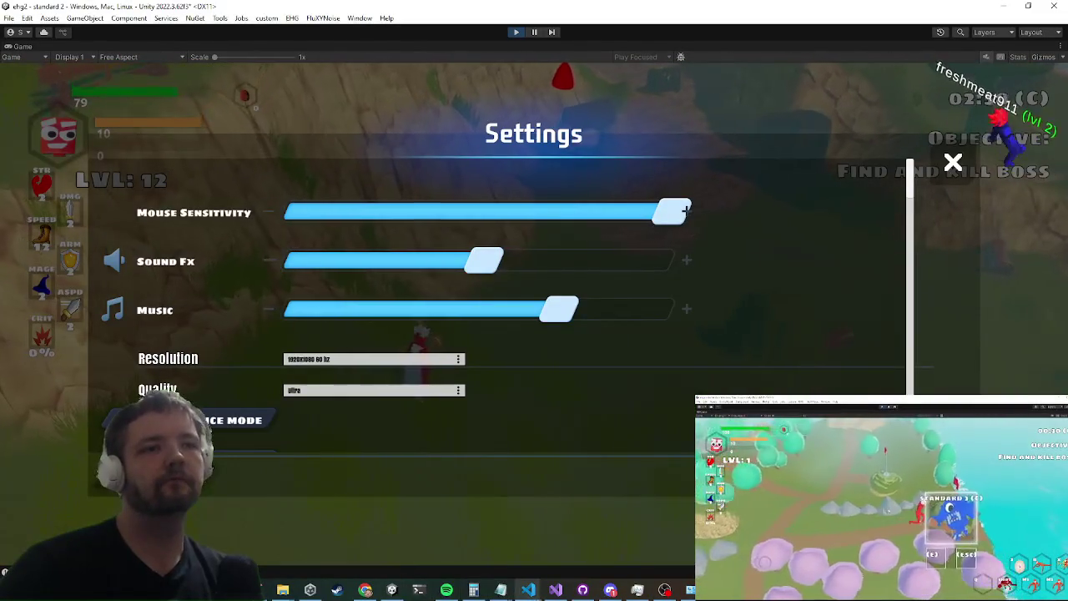
left_click(554, 590)
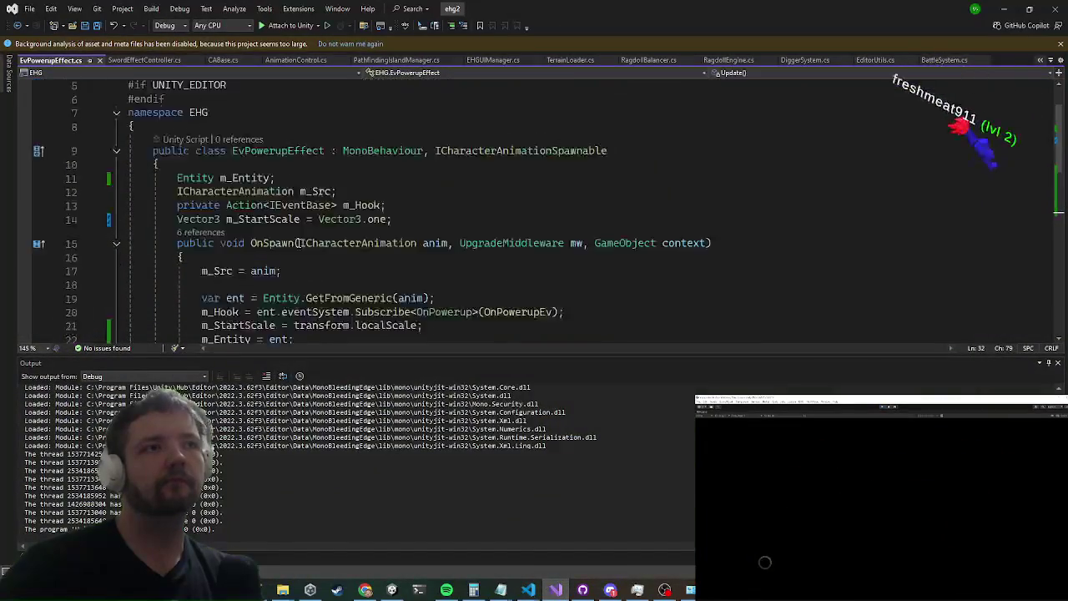
Step: Put a breakpoint on line 28's m_Entity null check, attach to Unity, and minimize Visual Studio
scroll(146, 185, "down", 6)
scroll(61, 262, "up", 1)
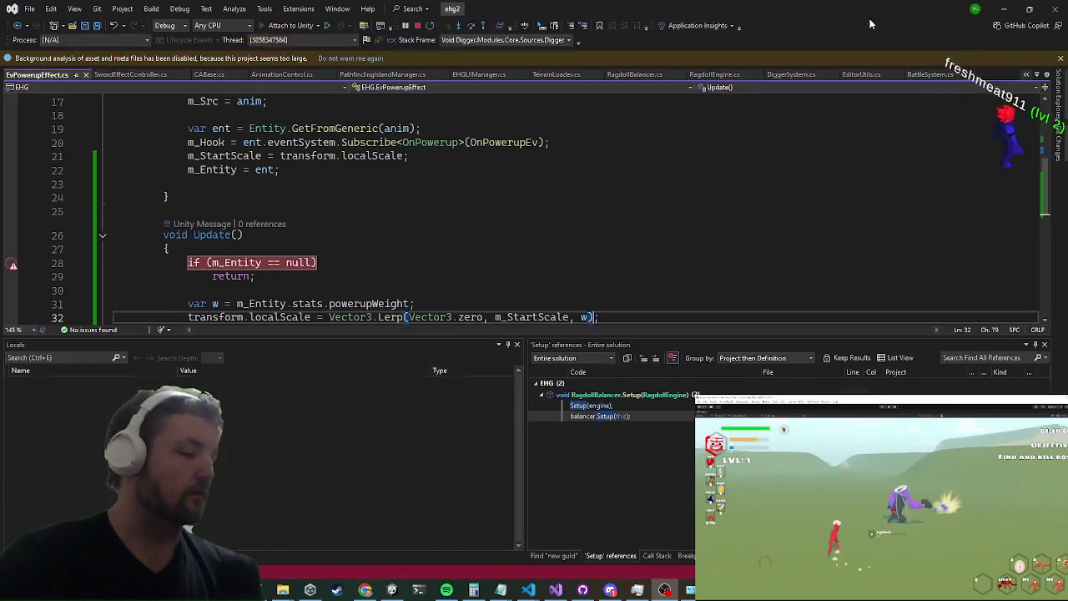
left_click(1003, 6)
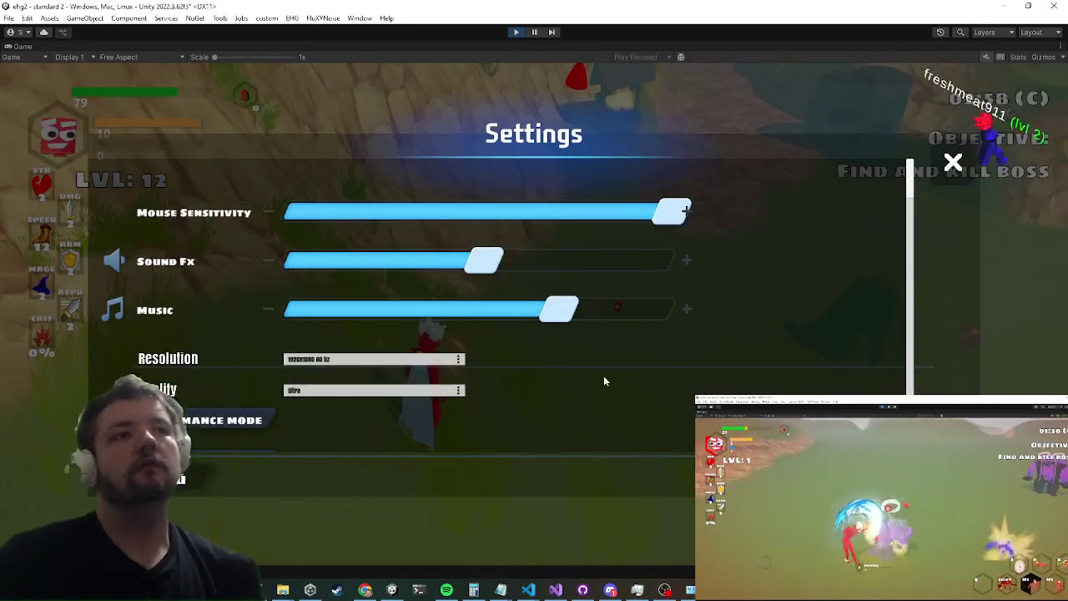
Step: Resume the game, take a powerup with X, and switch to the paused debugger
key("Escape")
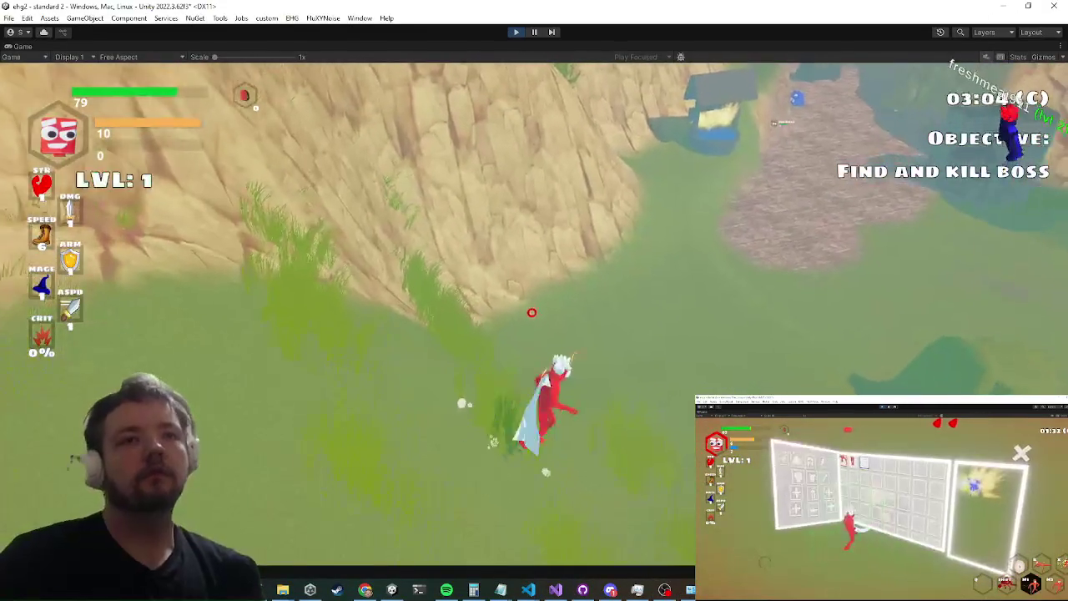
key("x")
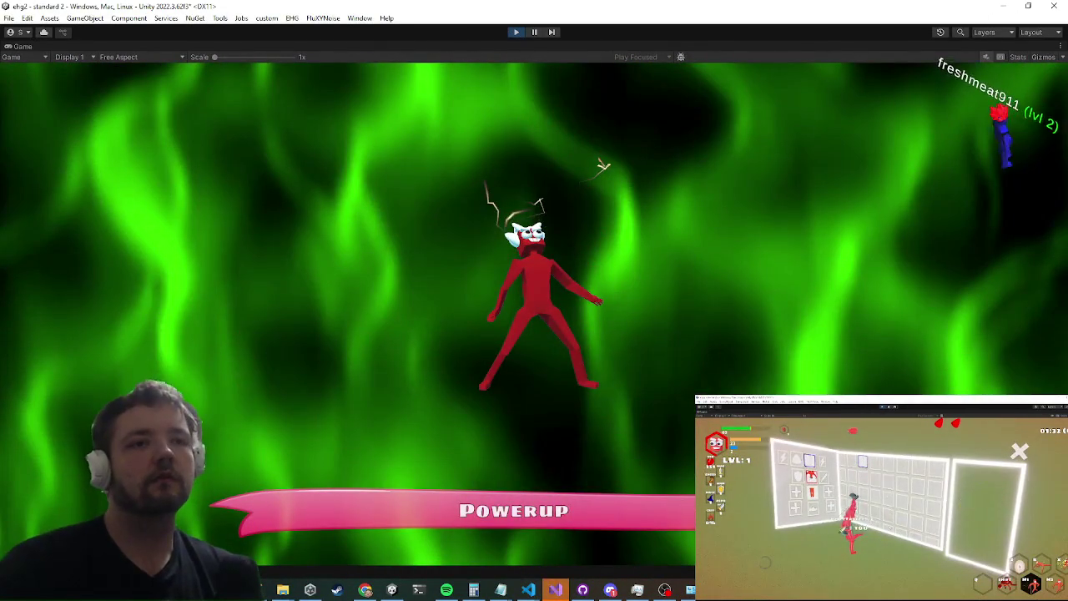
key("alt+Tab")
scroll(237, 225, "down", 1)
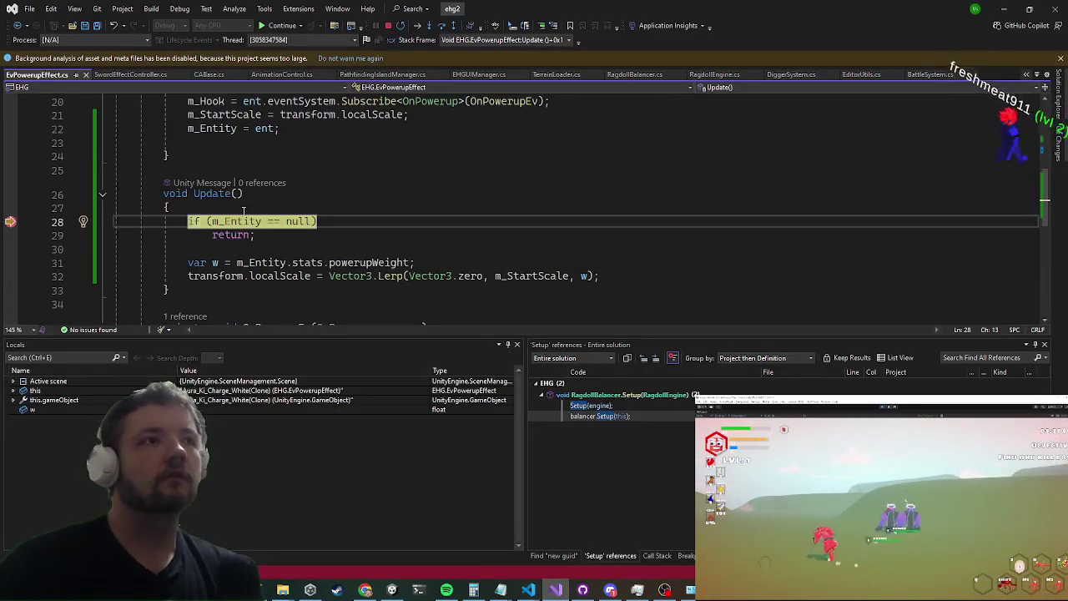
Step: At the line-28 breakpoint, confirm m_Entity is mainchar Variant (2), check powerupWeight, then continue with F5
mouse_move(233, 221)
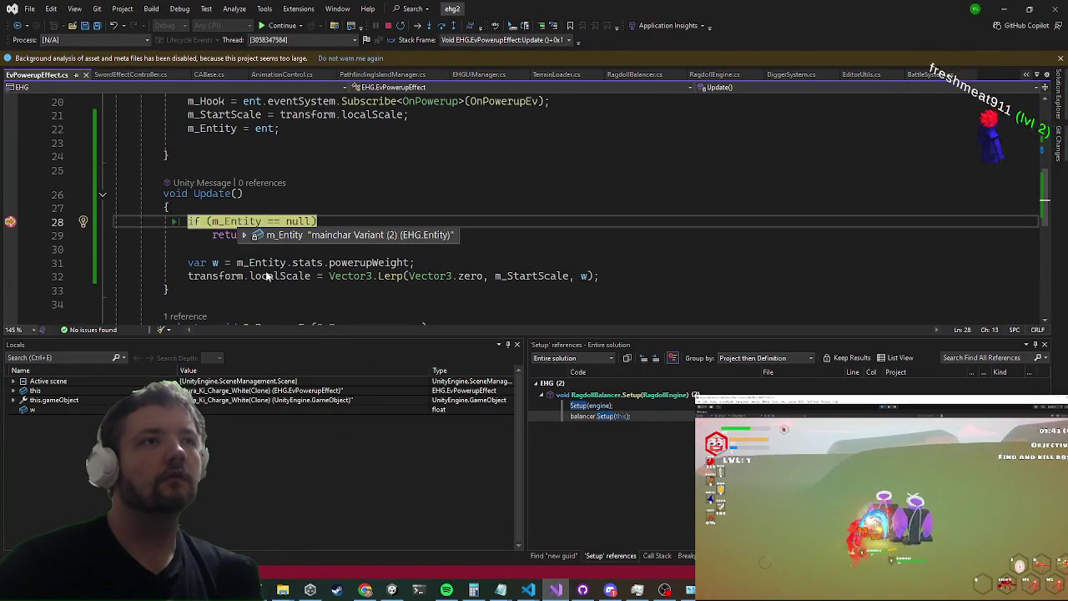
left_click(354, 264)
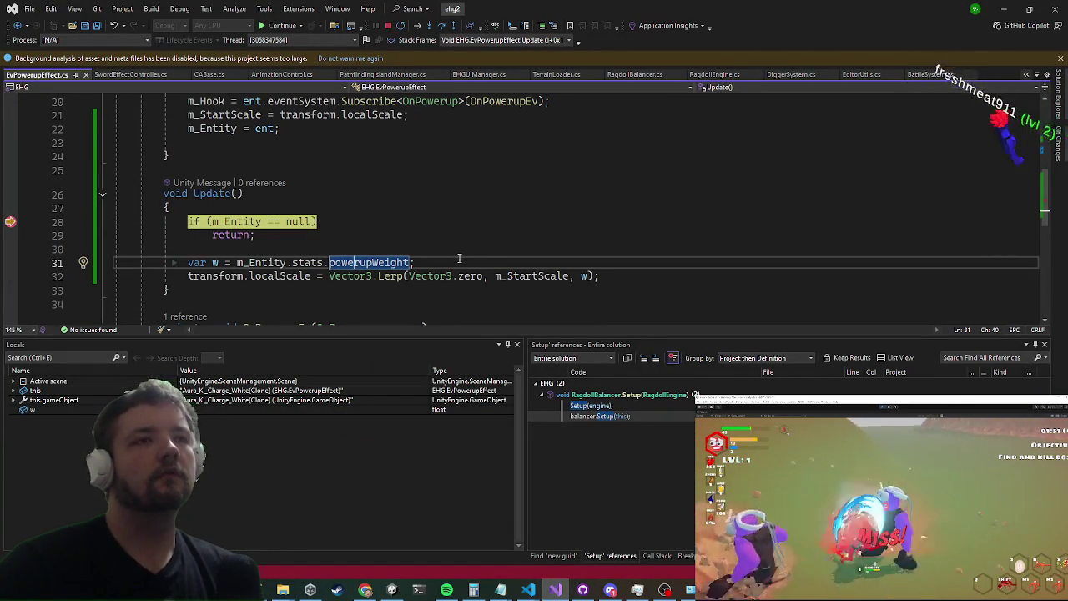
left_click(11, 224)
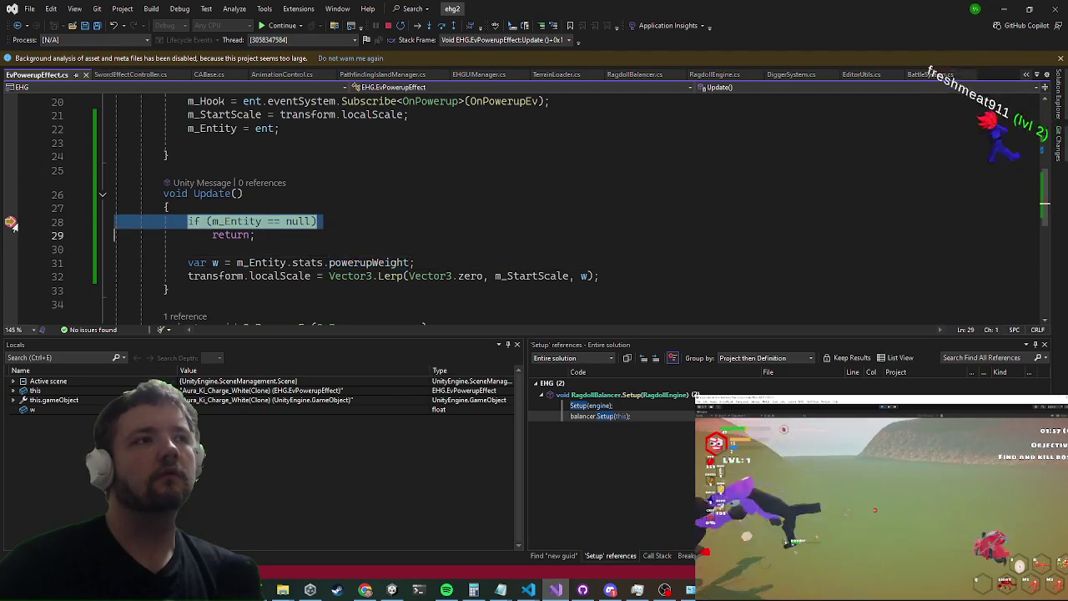
left_click(11, 222)
scroll(177, 149, "down", 3)
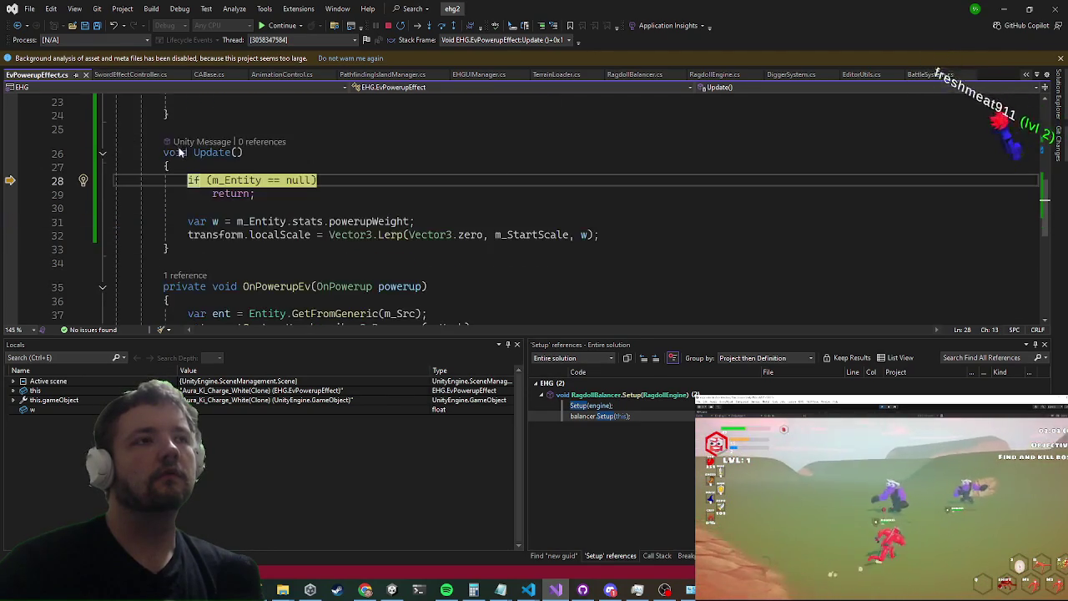
scroll(175, 158, "up", 5)
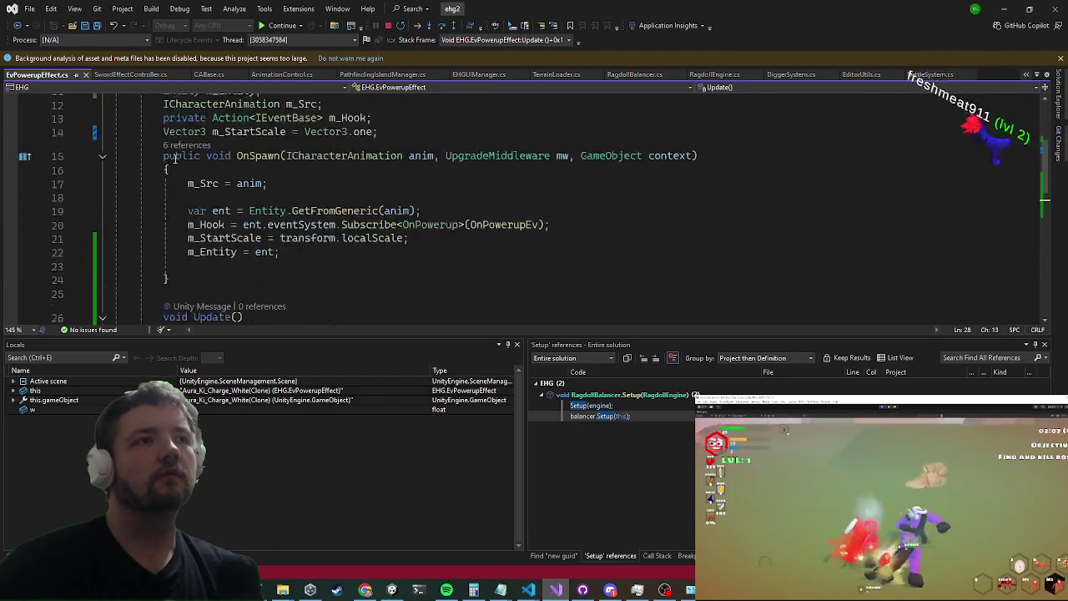
scroll(176, 179, "up", 2)
scroll(322, 217, "down", 7)
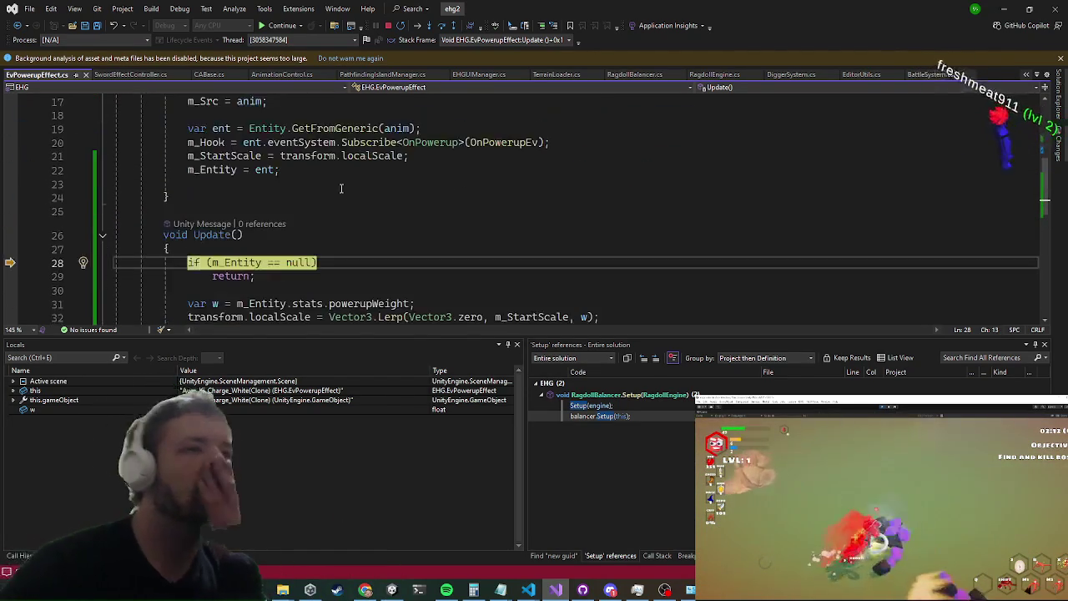
scroll(324, 185, "up", 4)
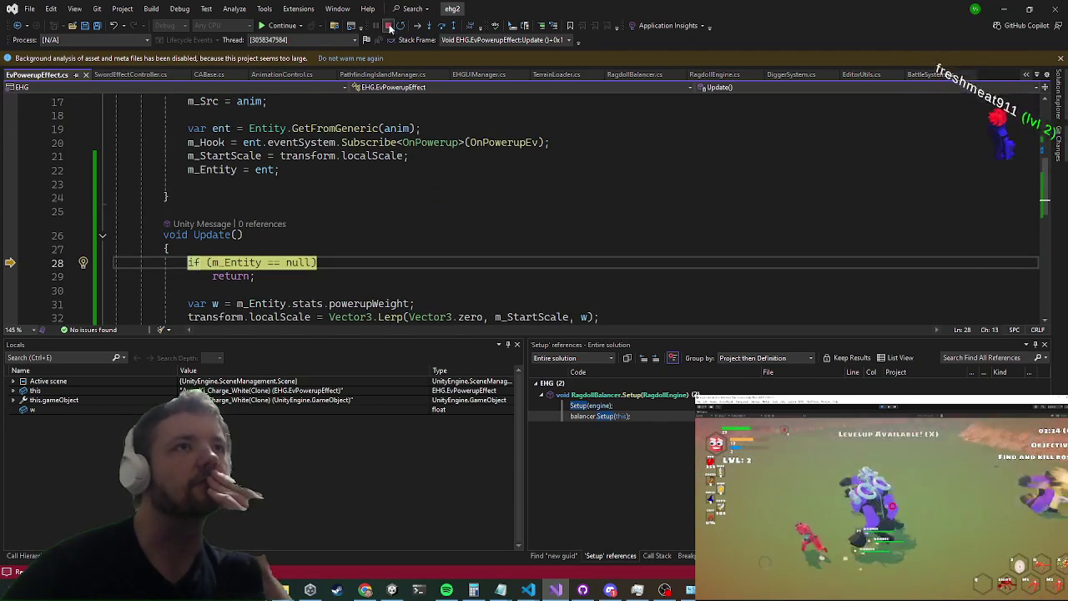
key("F5")
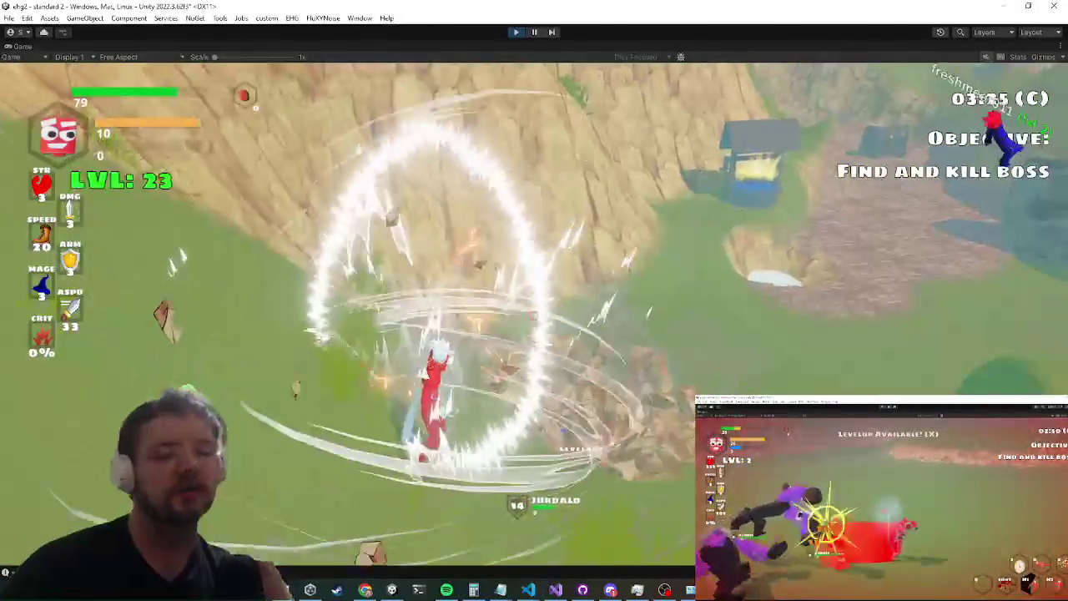
Step: Select mainchar Variant (2) and locate Aura_Ki_Charge_White(Clone) via a t:EvPowerupEffect hierarchy search
key("shift+space")
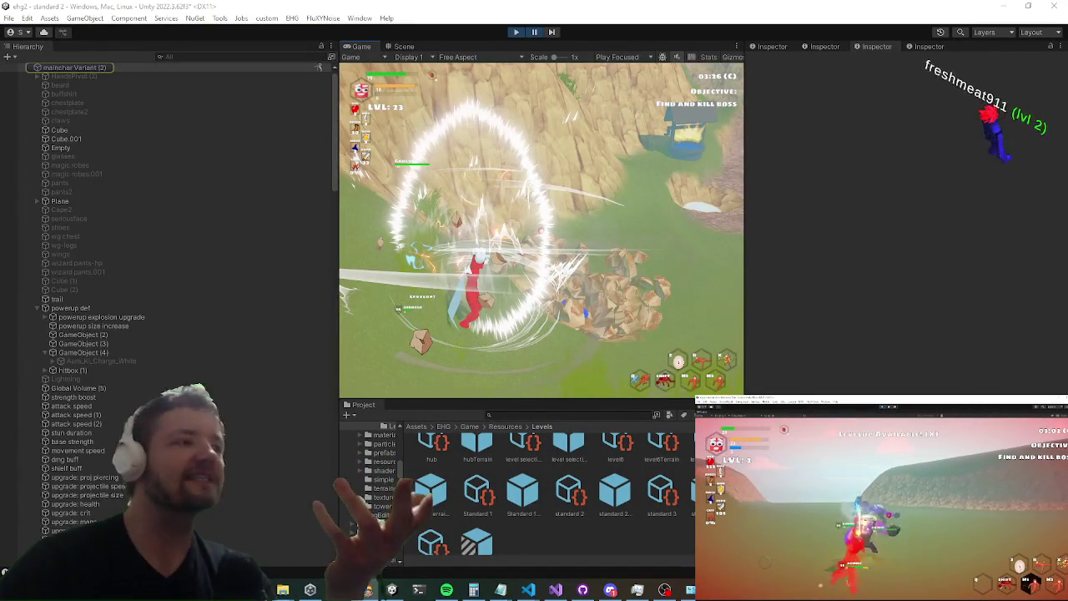
left_click(404, 45)
scroll(254, 270, "up", 1)
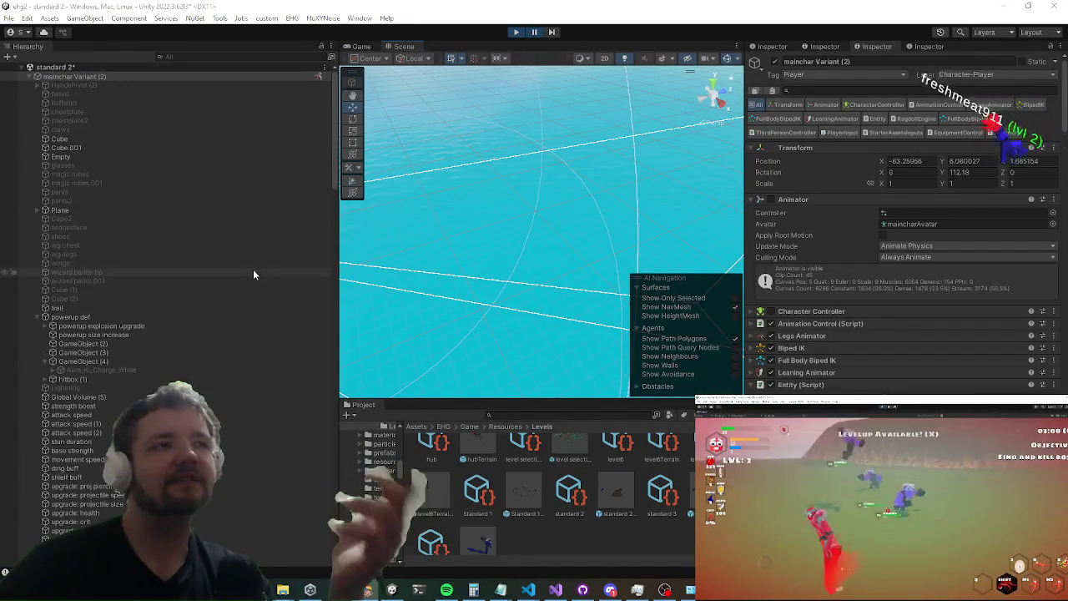
double_click(71, 76)
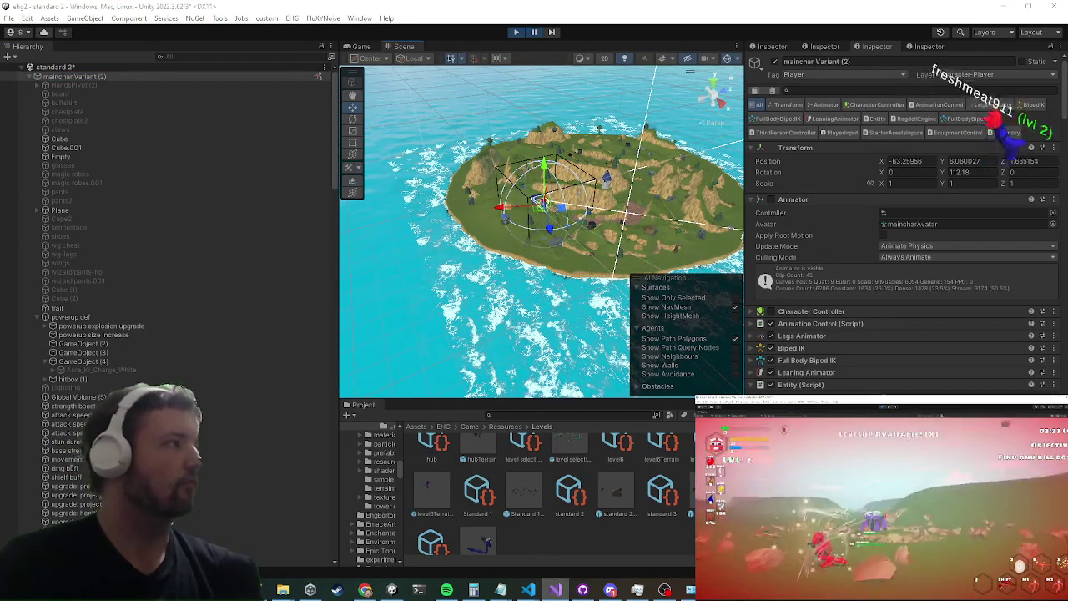
left_click(200, 56)
type("t:EvPowerupEffect")
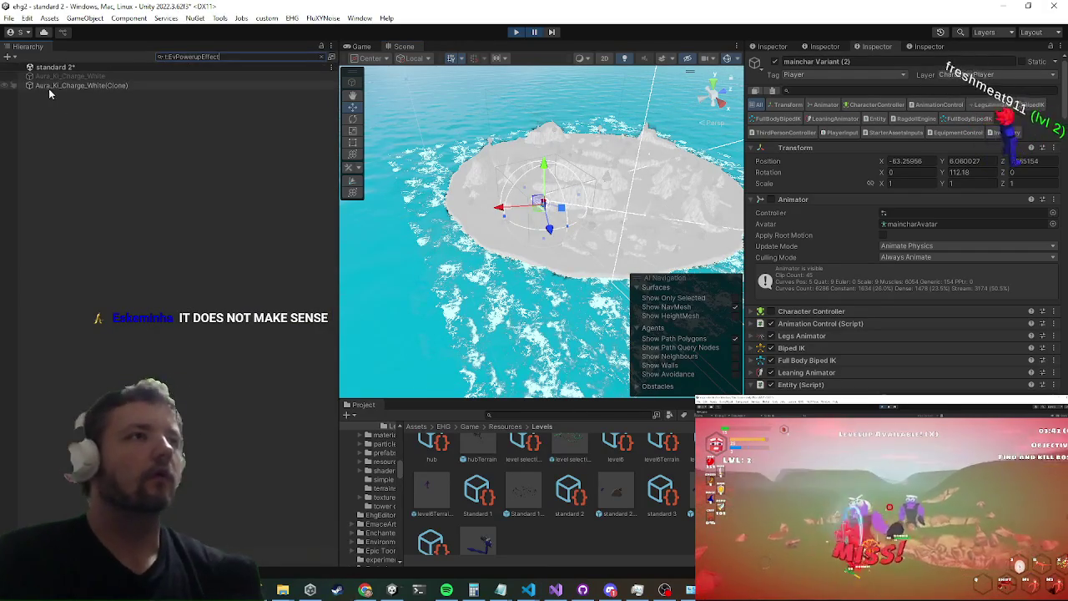
left_click(322, 57)
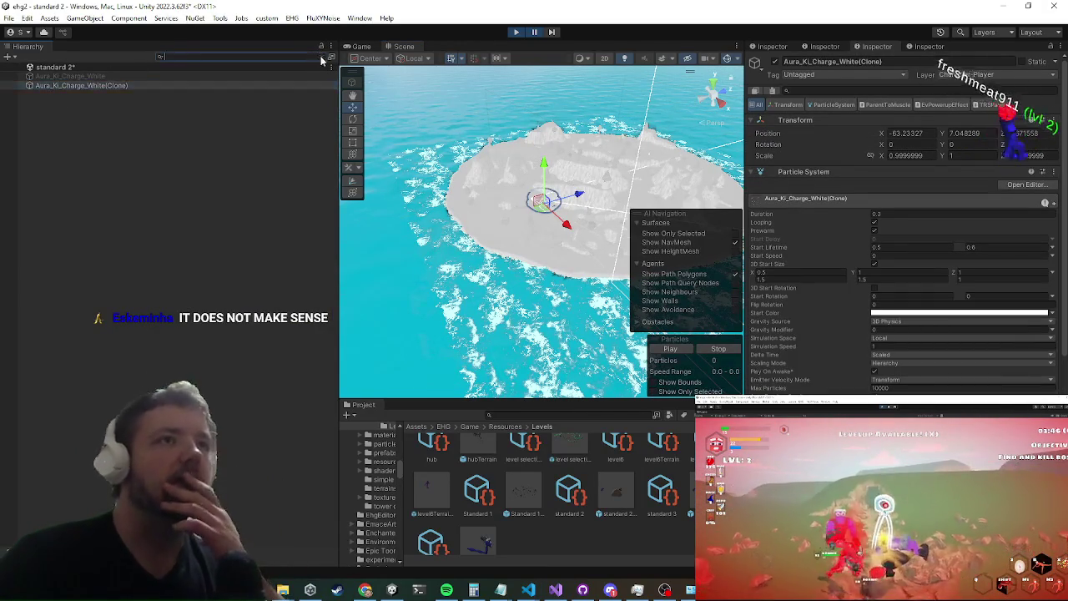
Step: Unpause the game, open its Settings to free the cursor, and return to Visual Studio
left_click(535, 34)
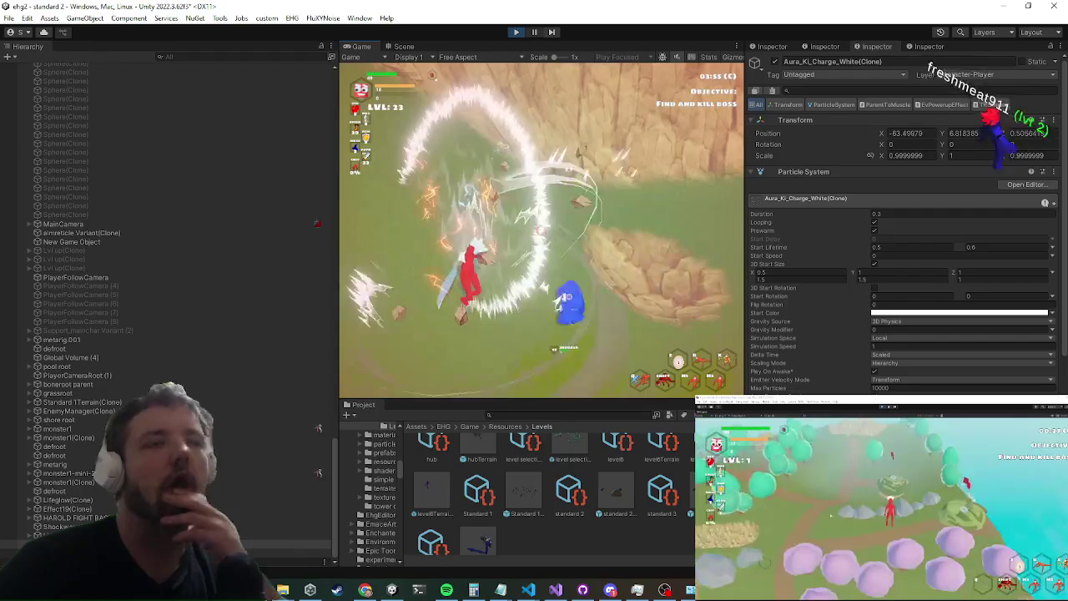
key("Escape")
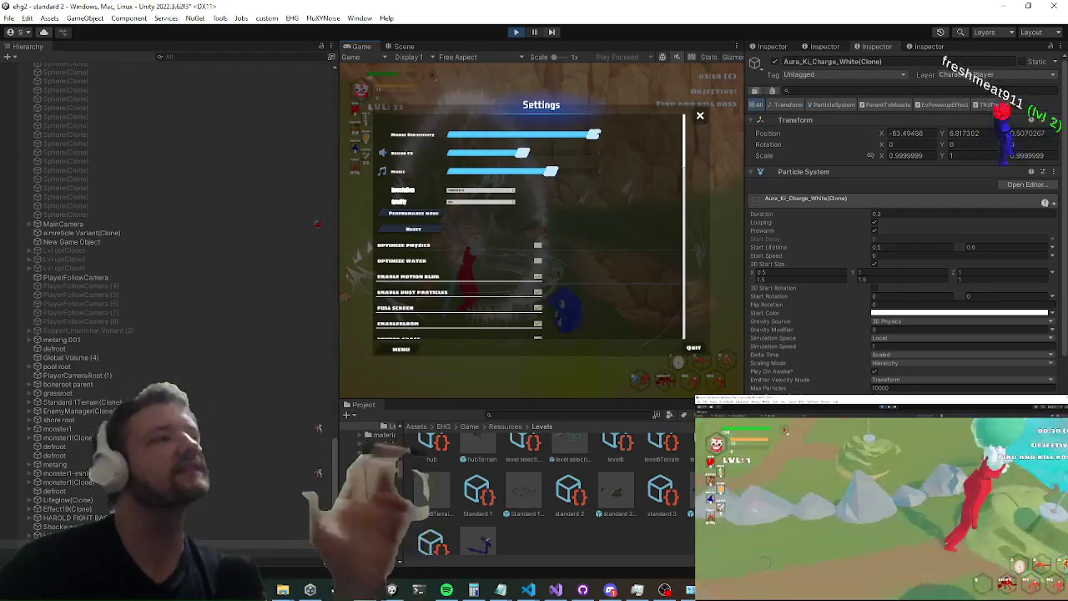
key("alt+Tab")
scroll(550, 217, "down", 13)
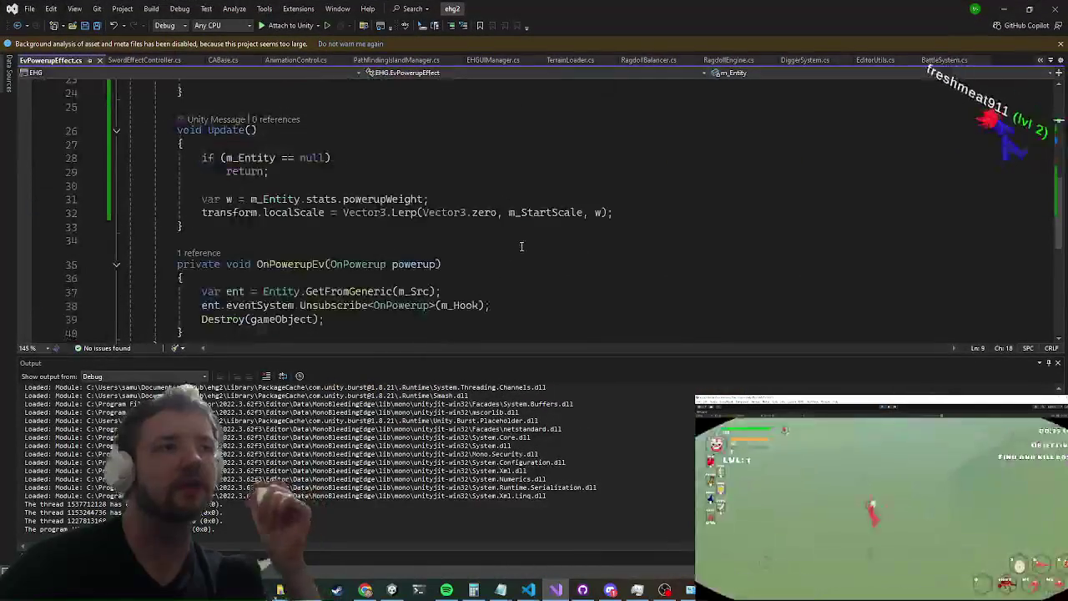
Step: Find all references to powerupWeight on line 31 and go to its definition
scroll(509, 244, "up", 5)
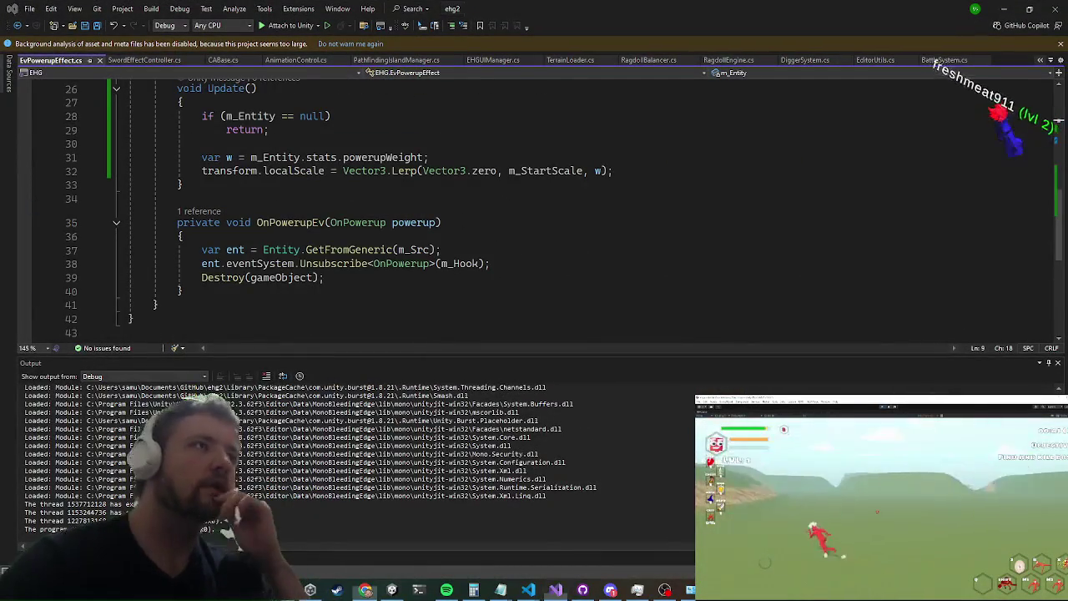
scroll(351, 170, "up", 2)
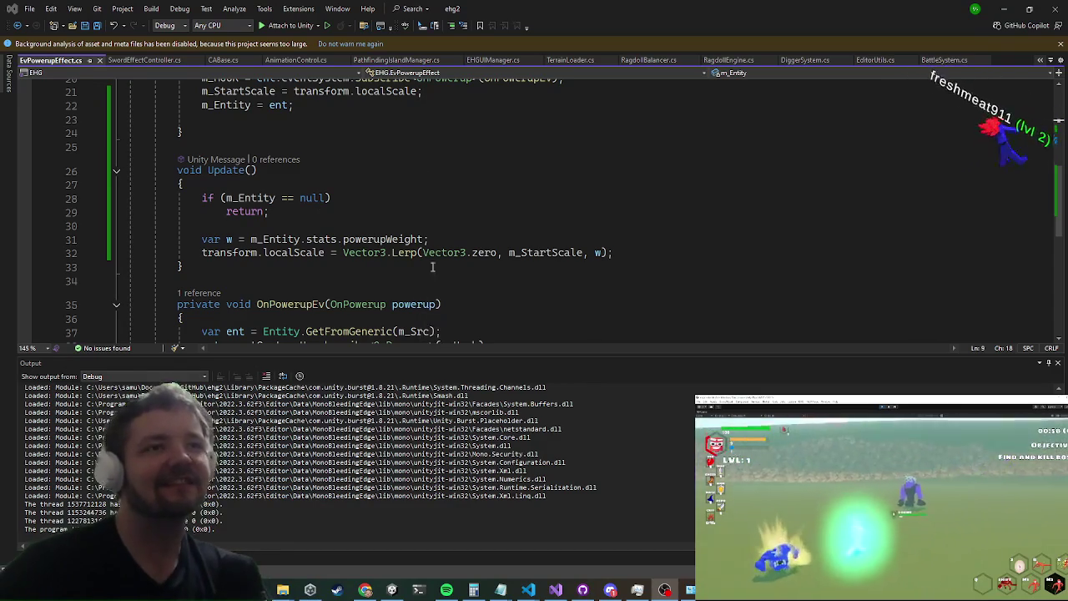
left_click(409, 240)
right_click(410, 240)
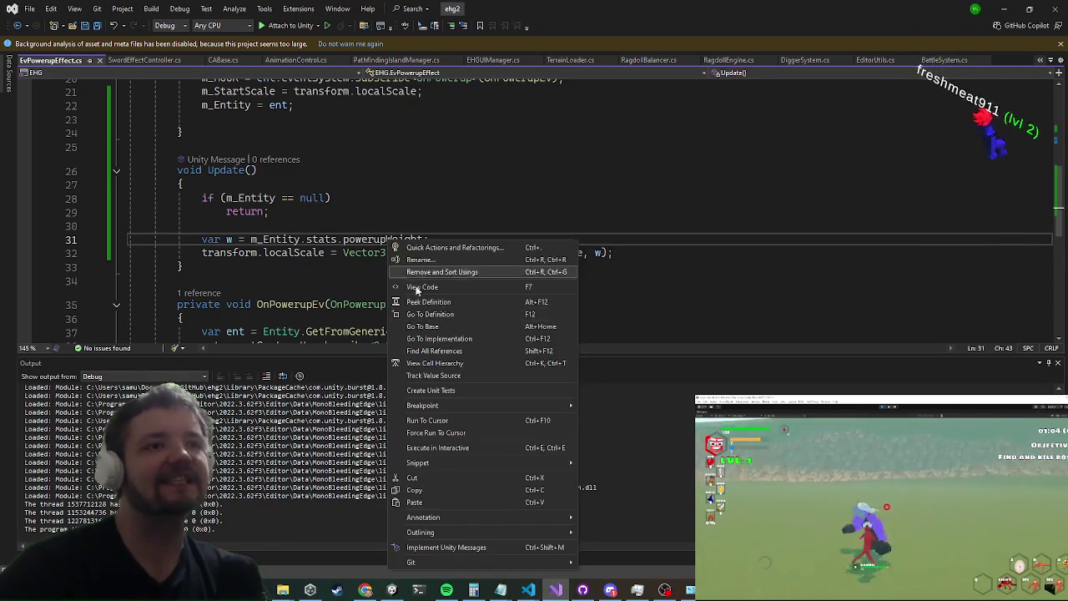
left_click(430, 352)
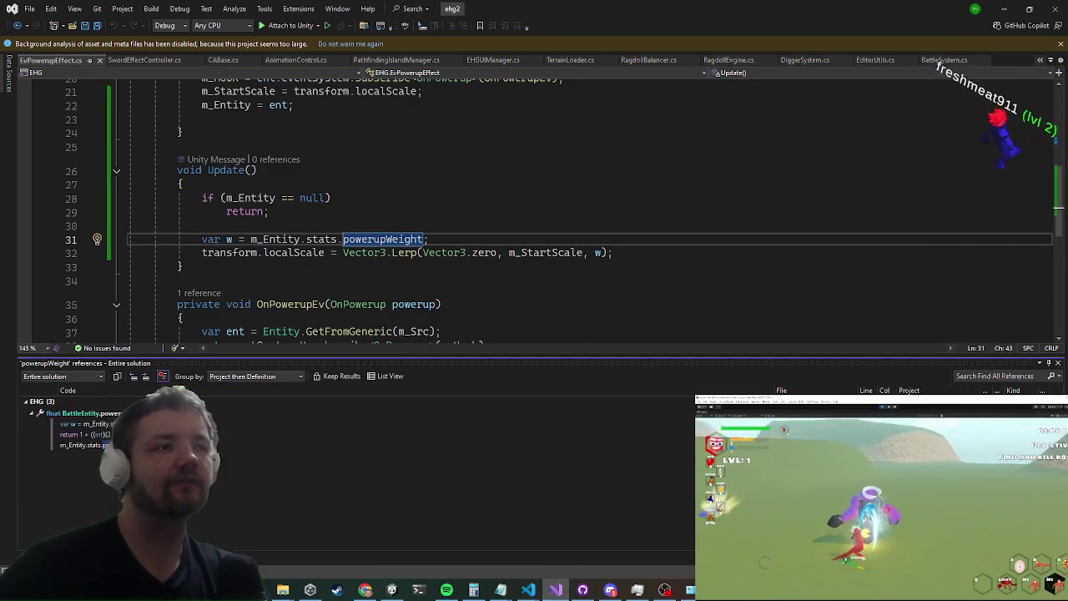
left_click(257, 239)
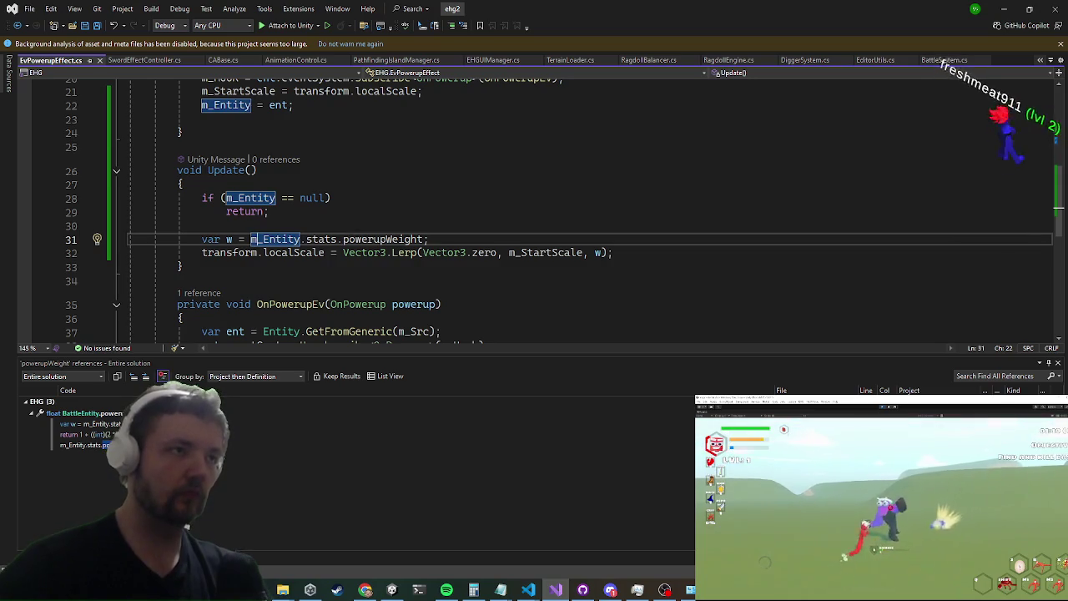
double_click(90, 424)
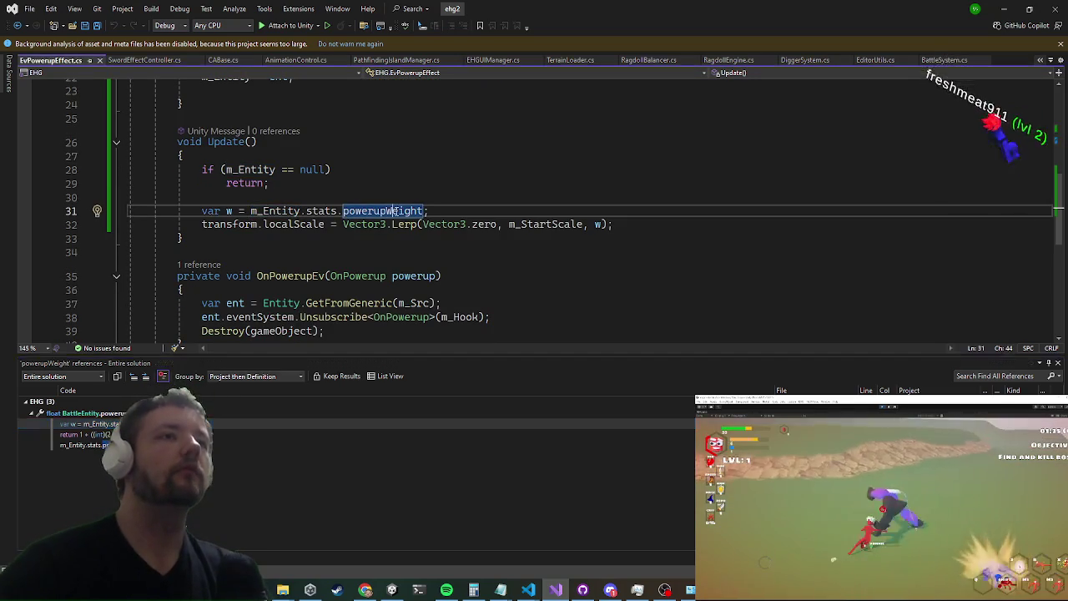
key("F12")
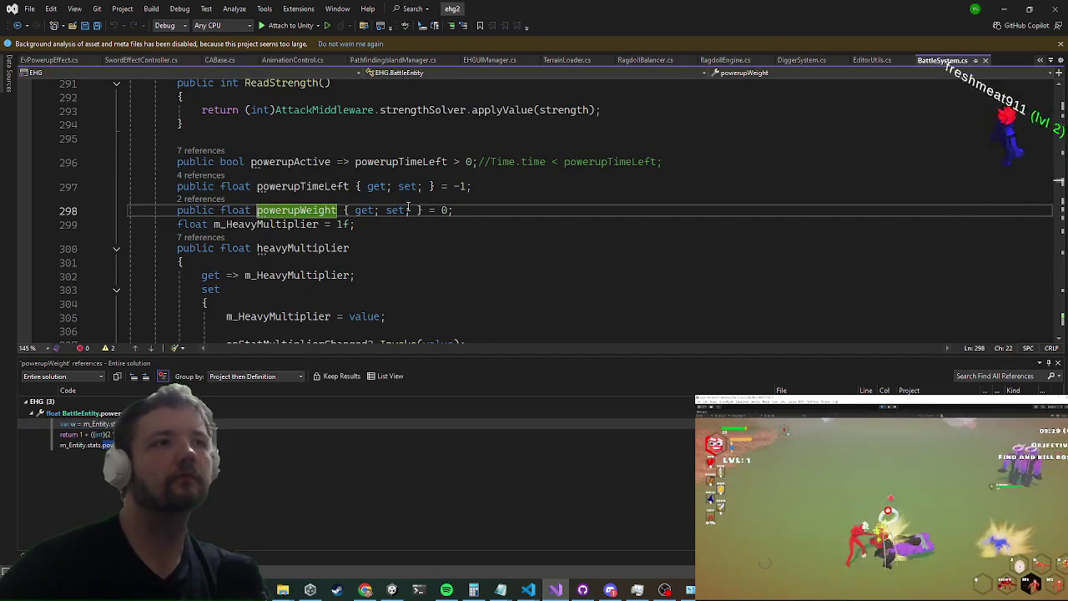
Step: List references to powerupTimeLeft, view Player.cs's assignment, then navigate back to EvPowerupEffect.cs
left_click(281, 186)
right_click(281, 186)
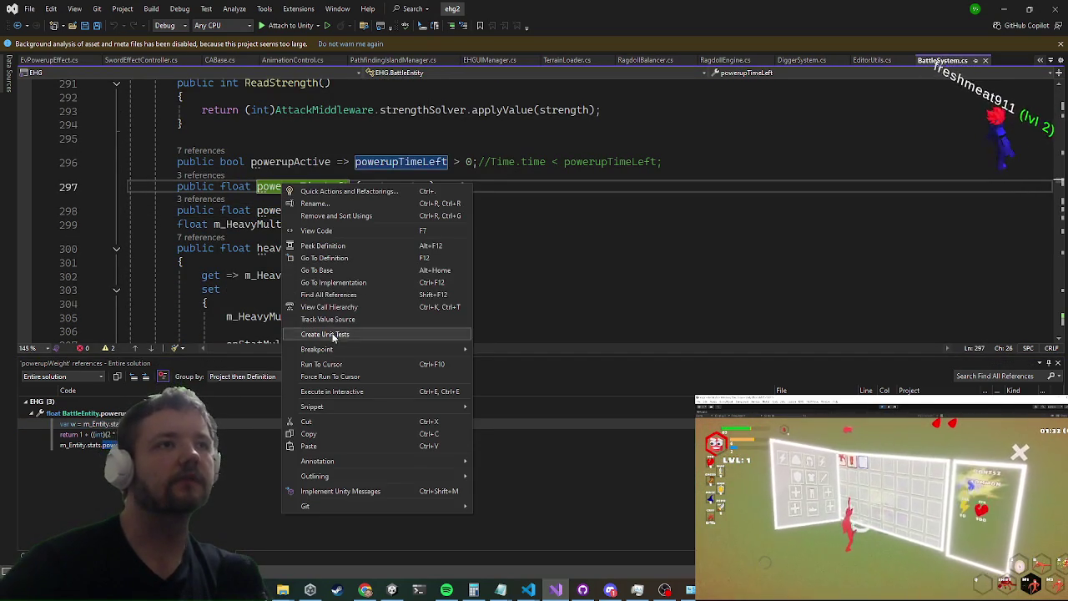
left_click(334, 296)
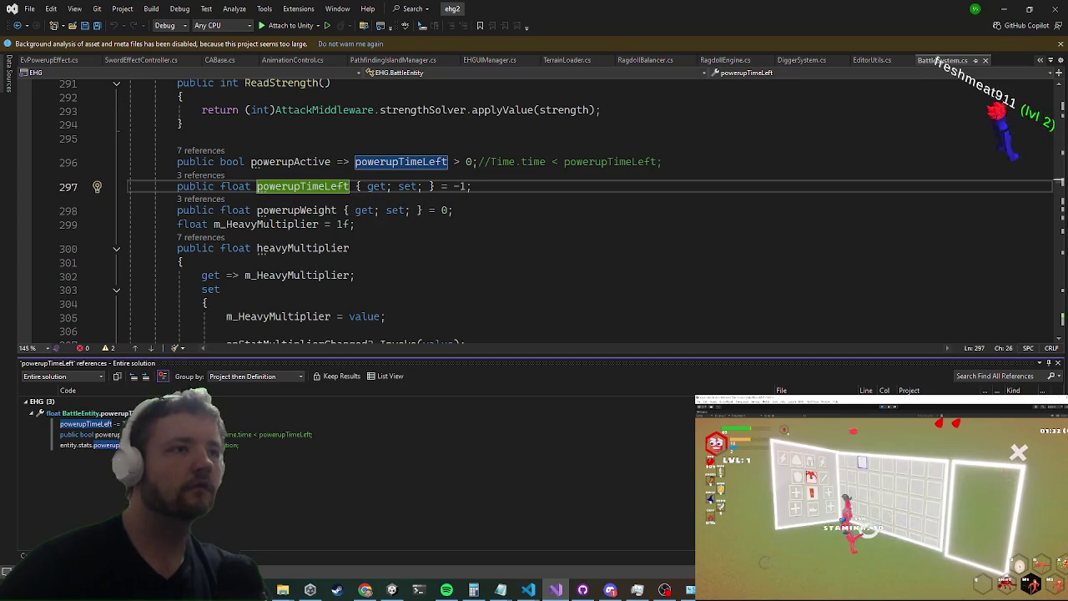
left_click(90, 445)
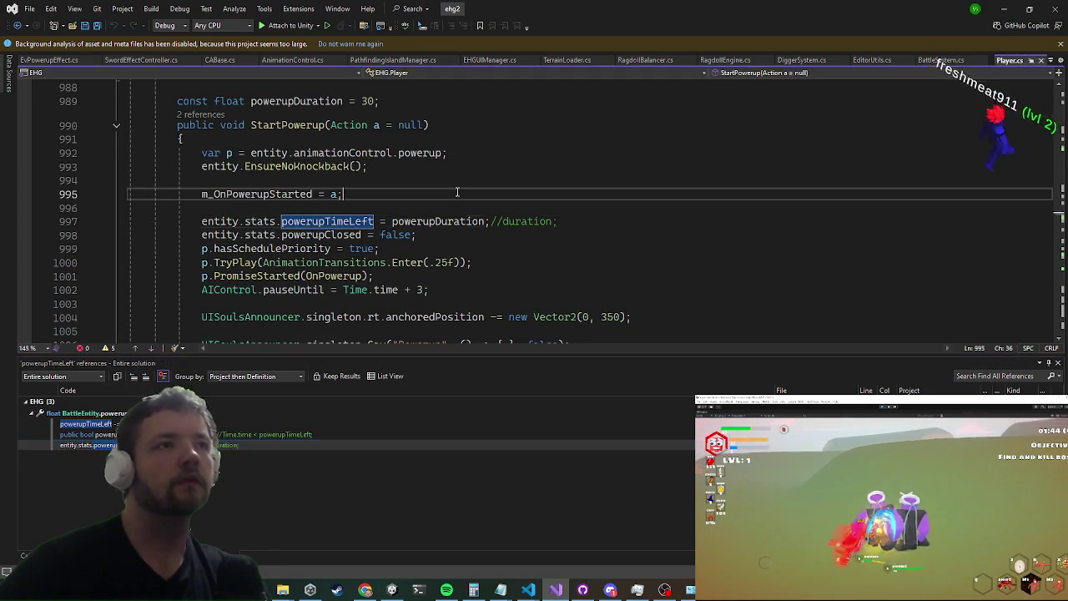
key("F12")
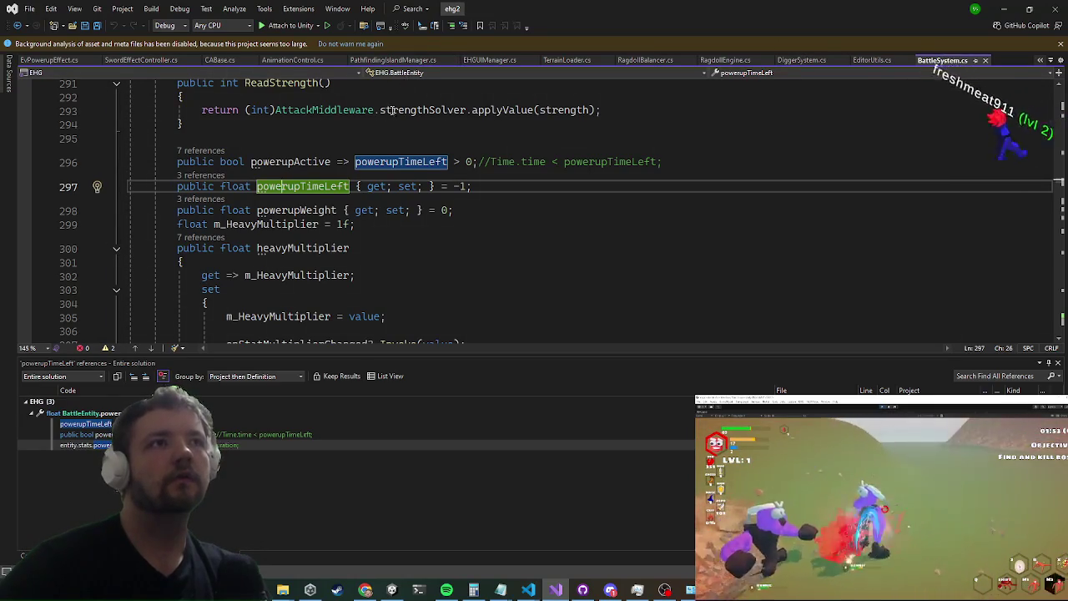
key("ctrl+minus")
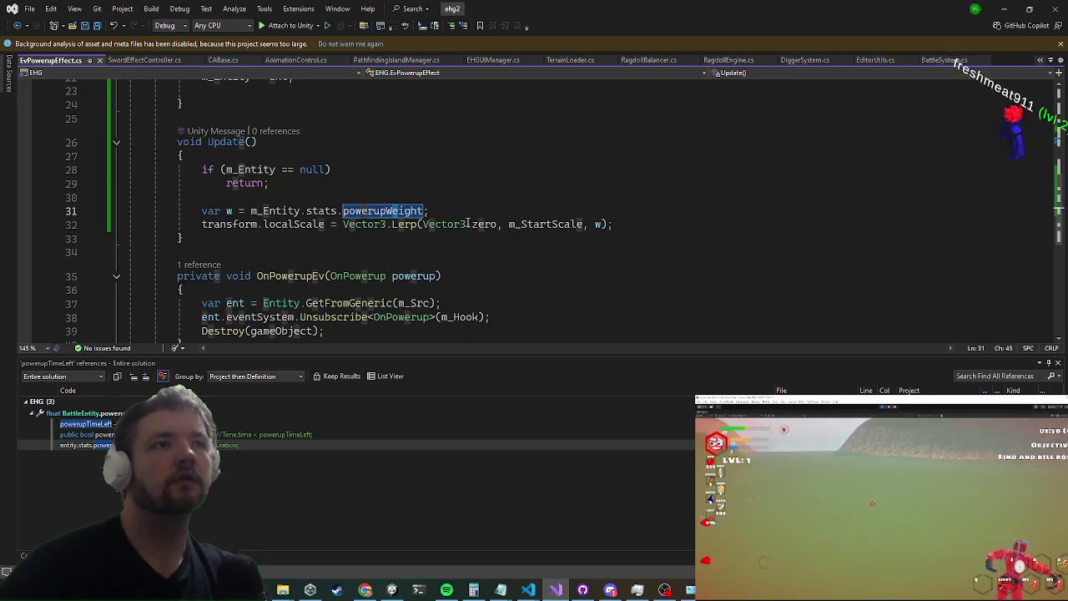
Step: Replace powerupWeight on line 31 so it reads 'var w = Player'
left_click(276, 210)
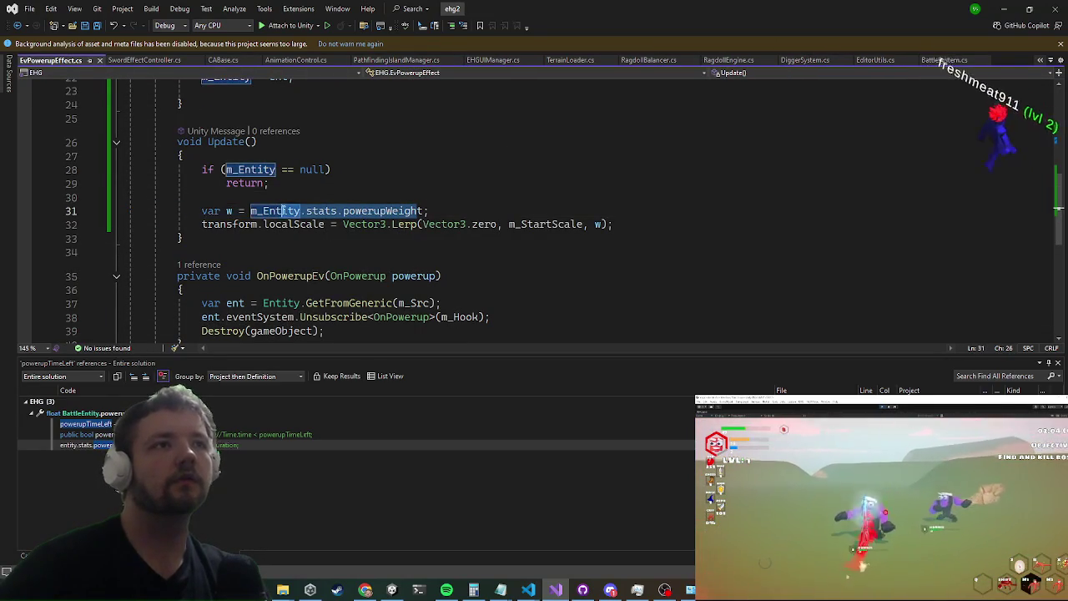
left_click(442, 182)
double_click(363, 210)
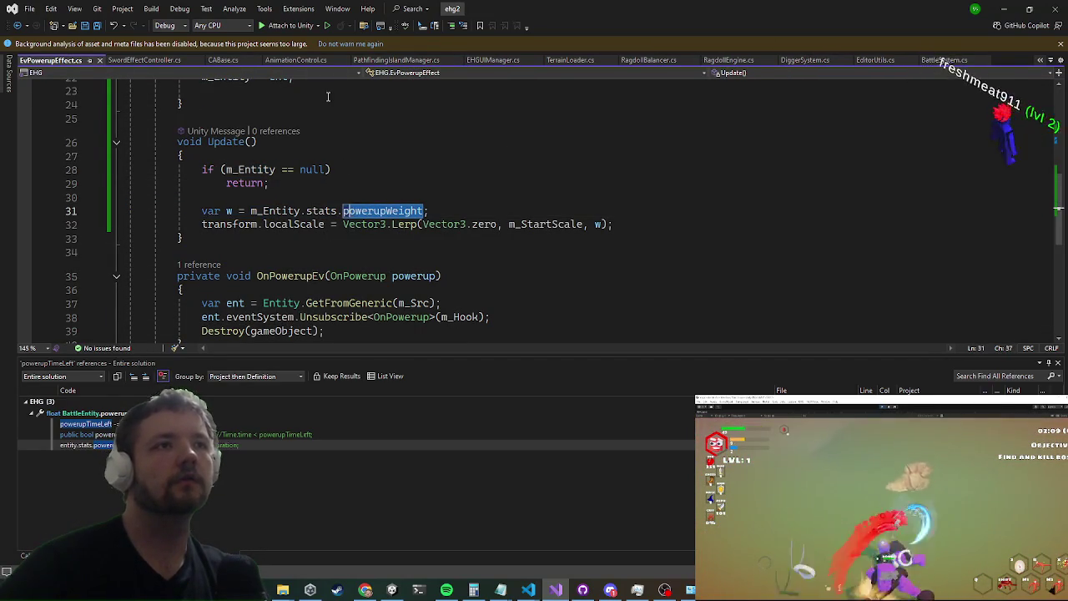
key("BackSpace")
type("powe")
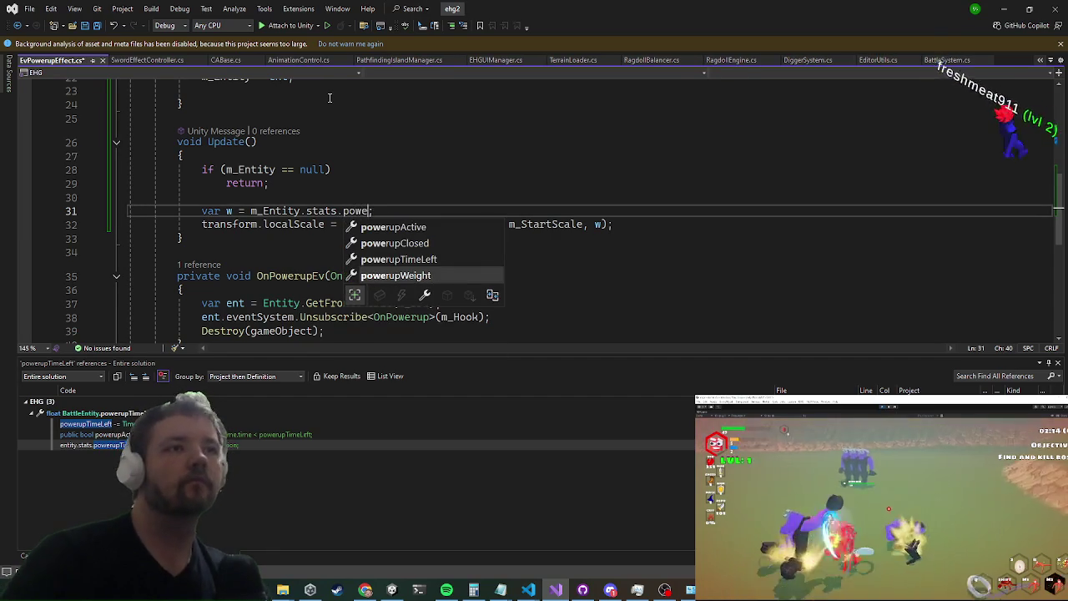
key("BackSpace")
key("BackSpace")
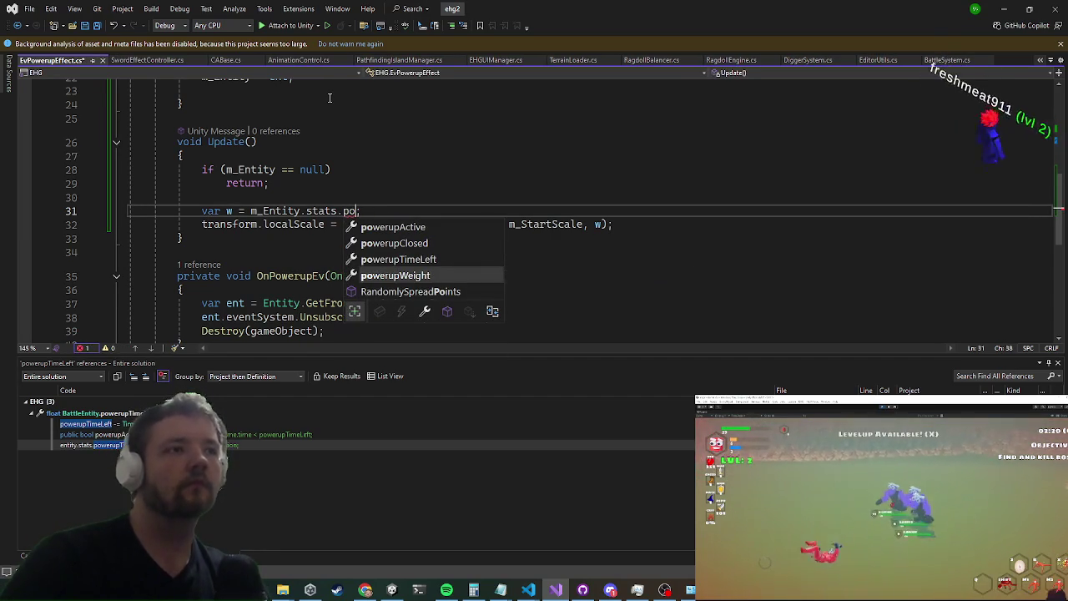
key("BackSpace")
key("BackSpace")
key("BackSpace")
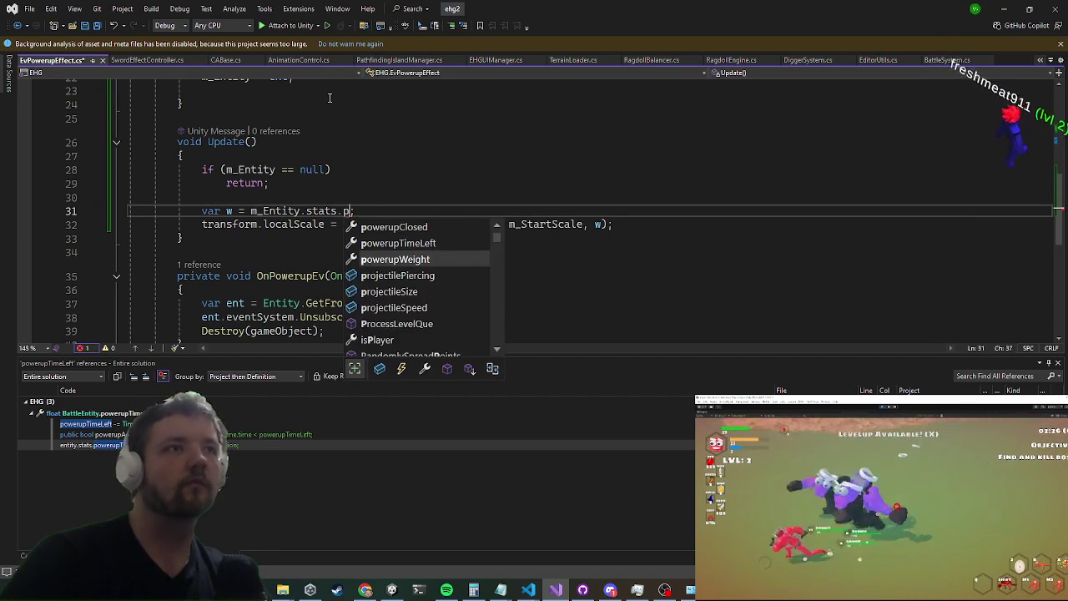
type("Player.l;")
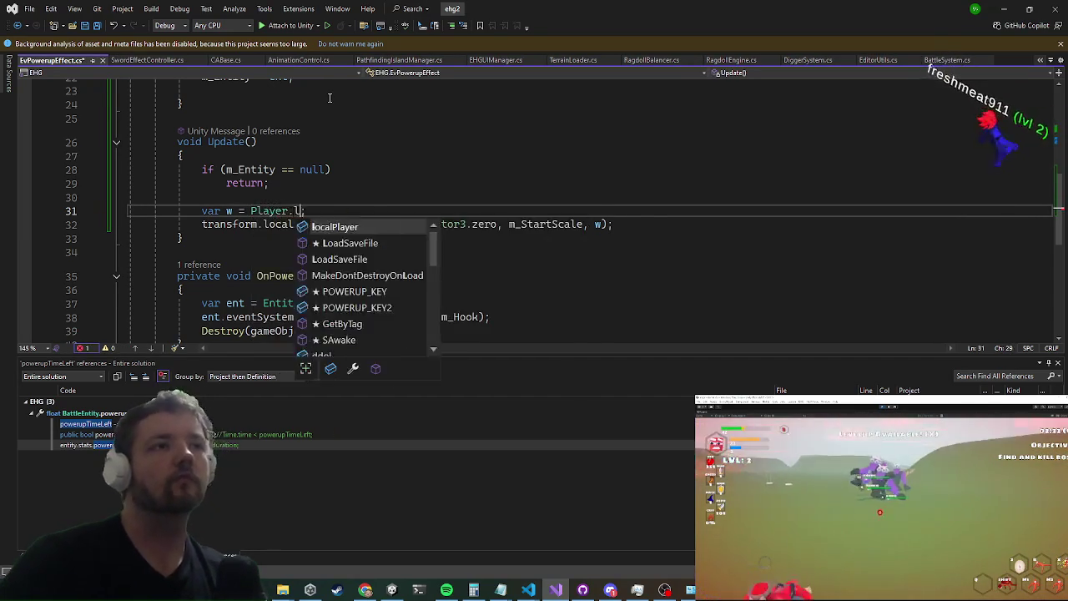
key("Tab")
type(".pow")
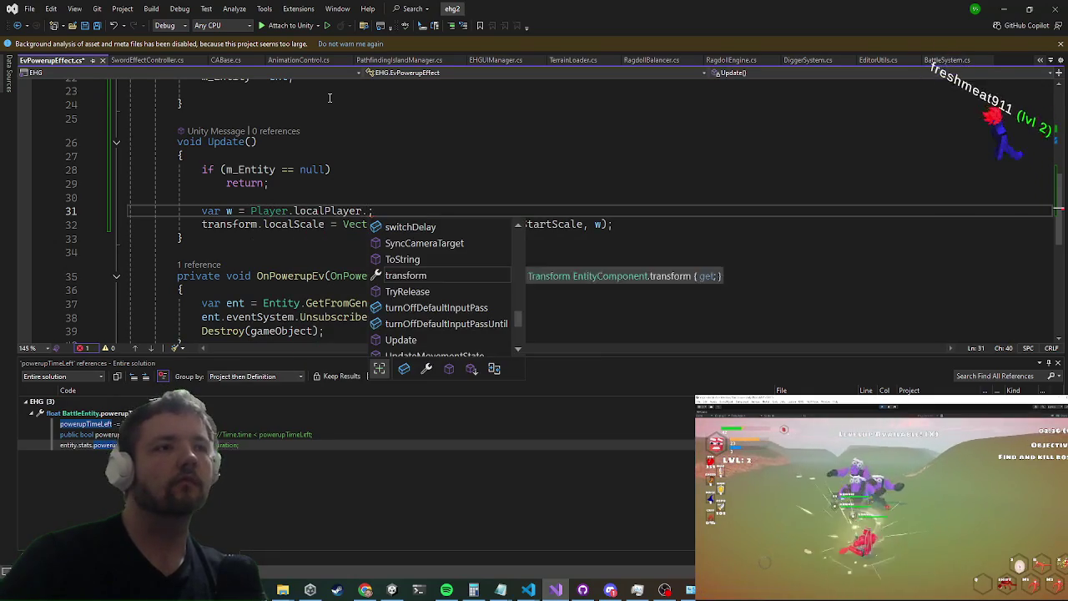
key("BackSpace")
key("BackSpace")
key("BackSpace")
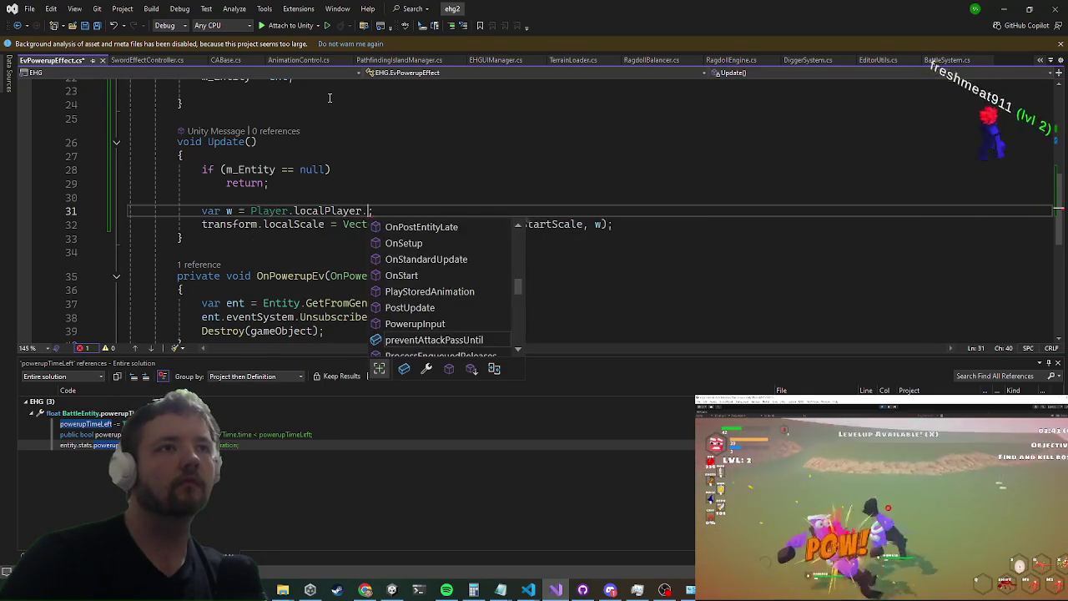
type(".powe")
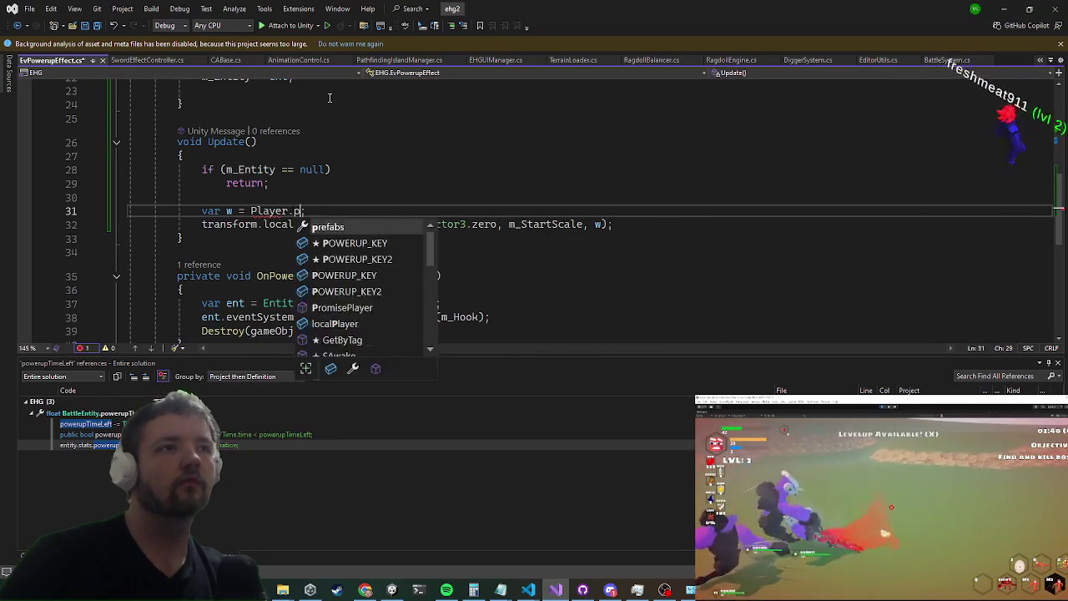
key("BackSpace")
key("BackSpace")
key("BackSpace")
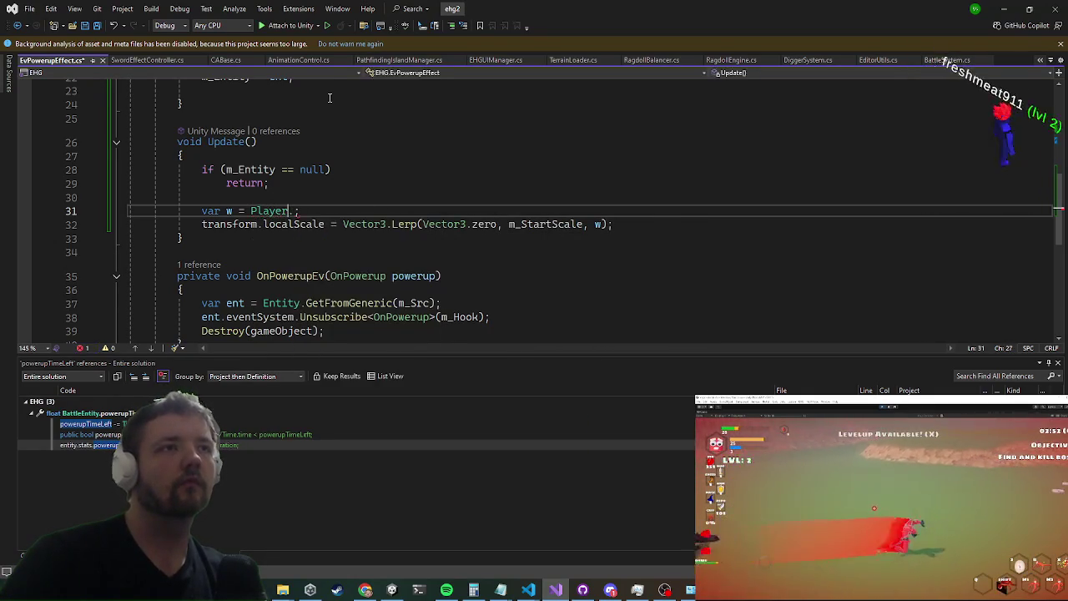
Step: Go to the Player class definition and search it for 'powerupdura'
key("F12")
key("ctrl+f")
type("powerupdura")
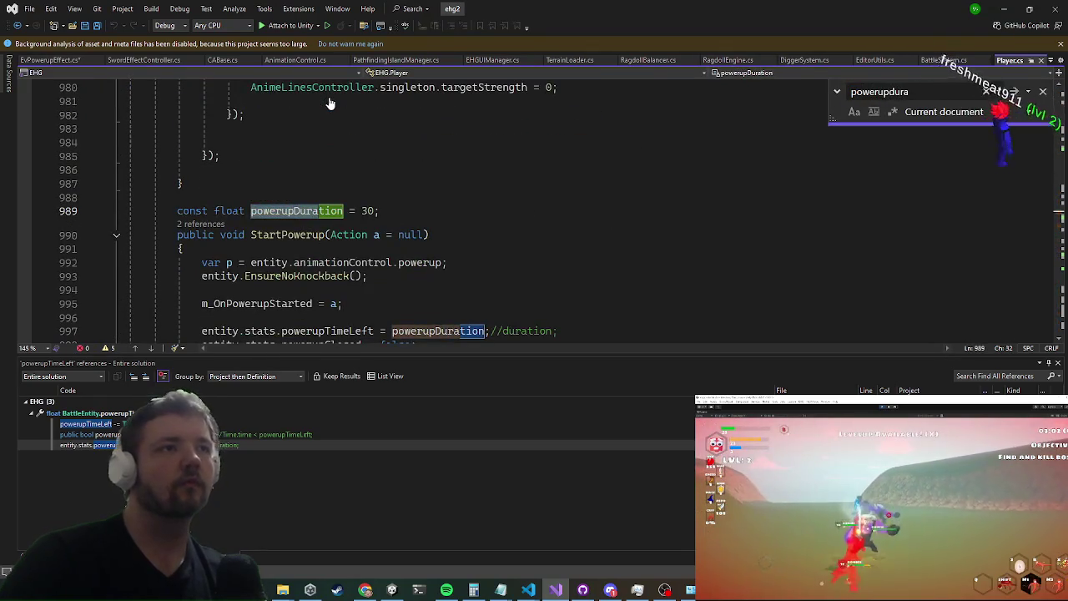
Step: Complete line 31 as 'var w = m_Entity.stats.powerupTimeLeft / Player.powerupDuration;' and minimise Visual Studio
key("Escape")
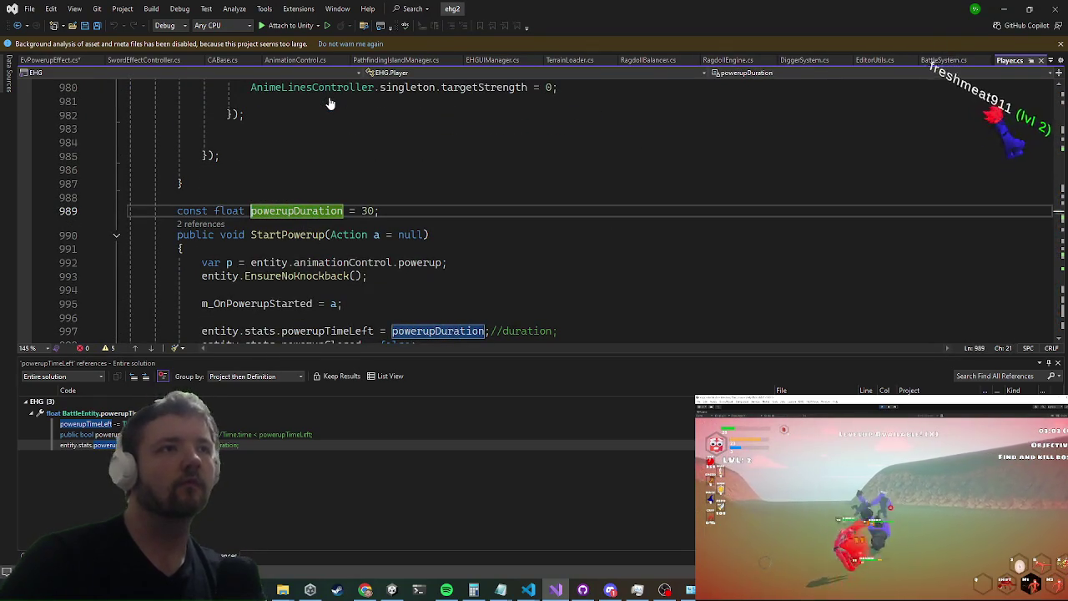
type("public")
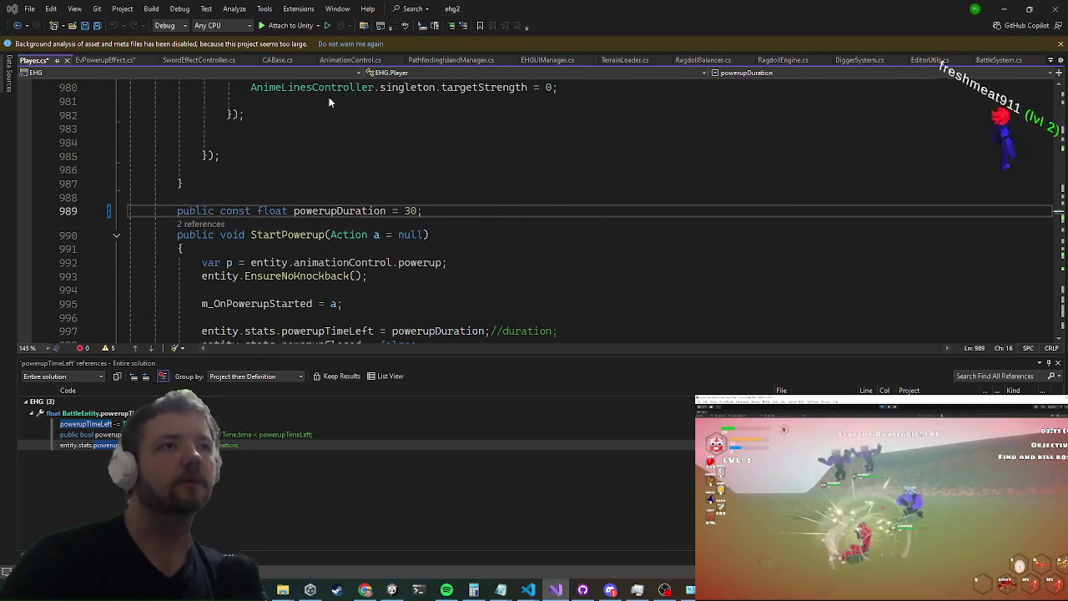
key("ctrl+minus")
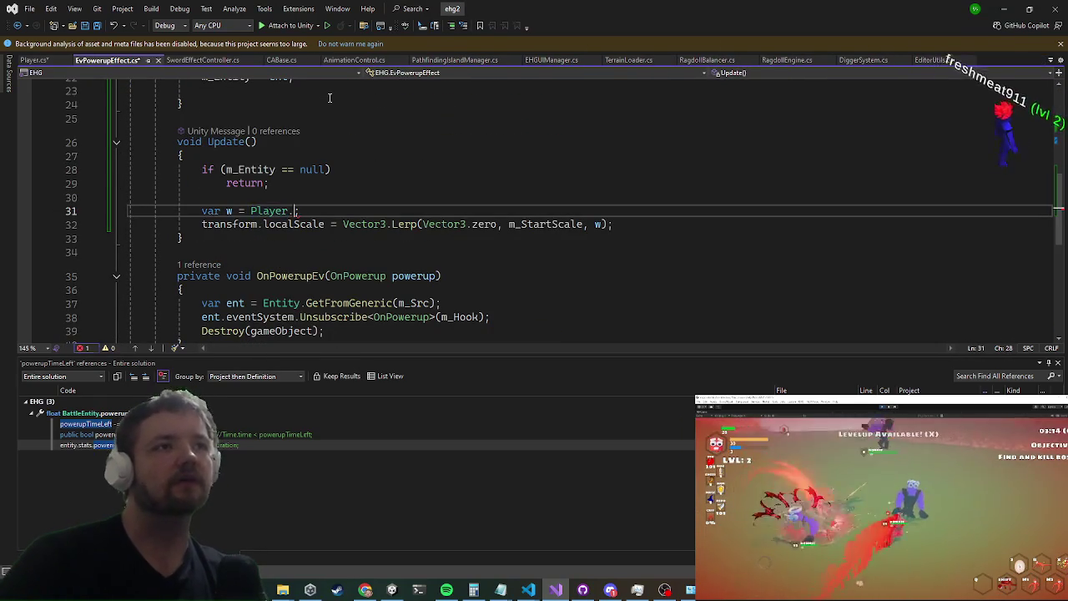
type("pow")
key("Tab")
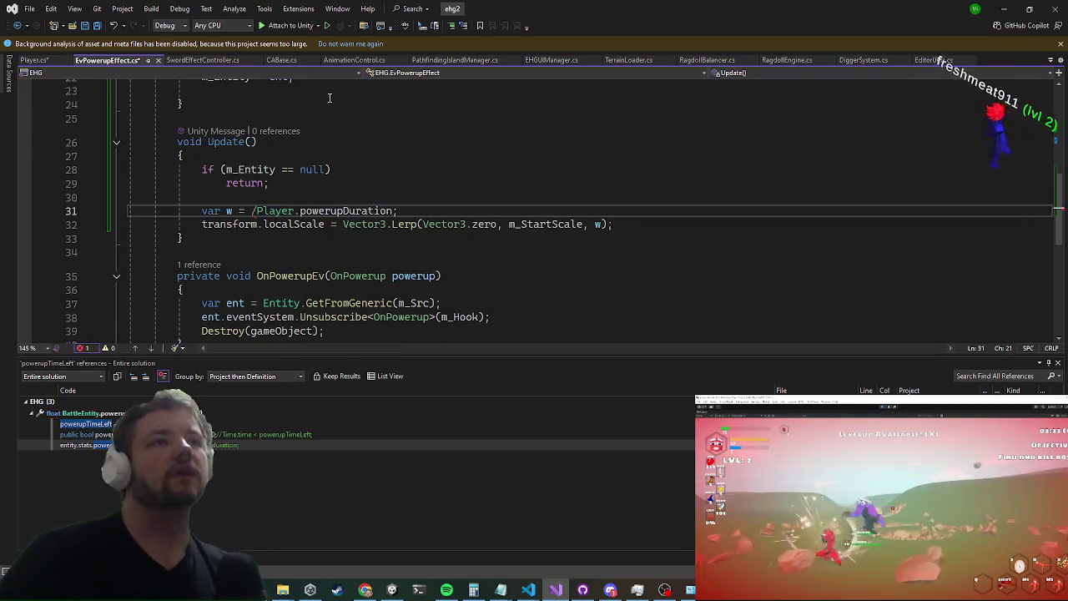
type("ent")
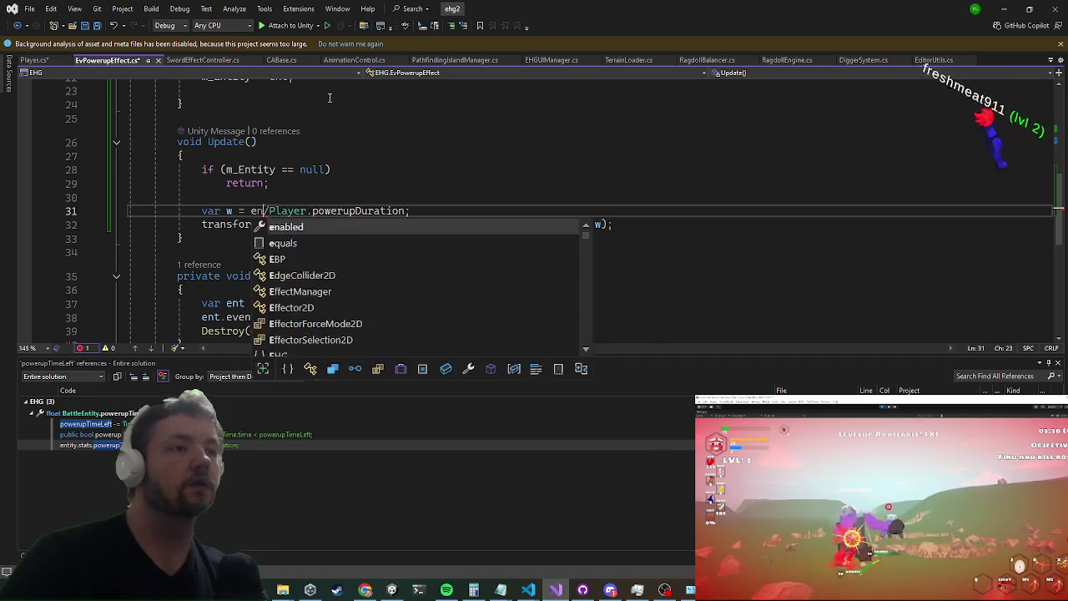
key("BackSpace")
key("BackSpace")
key("BackSpace")
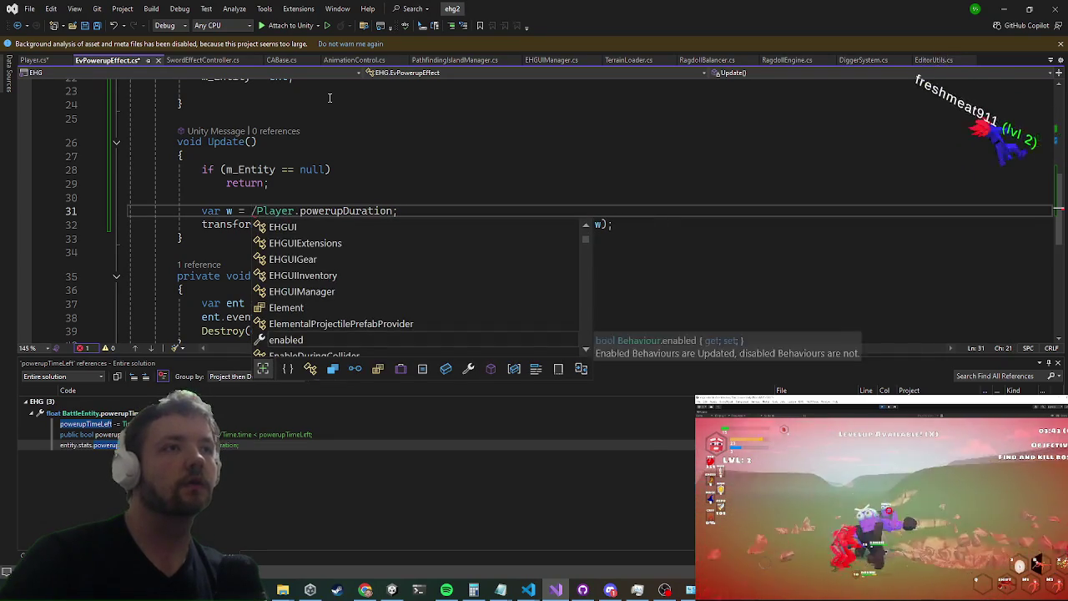
type("m_entity")
type(".stats.power")
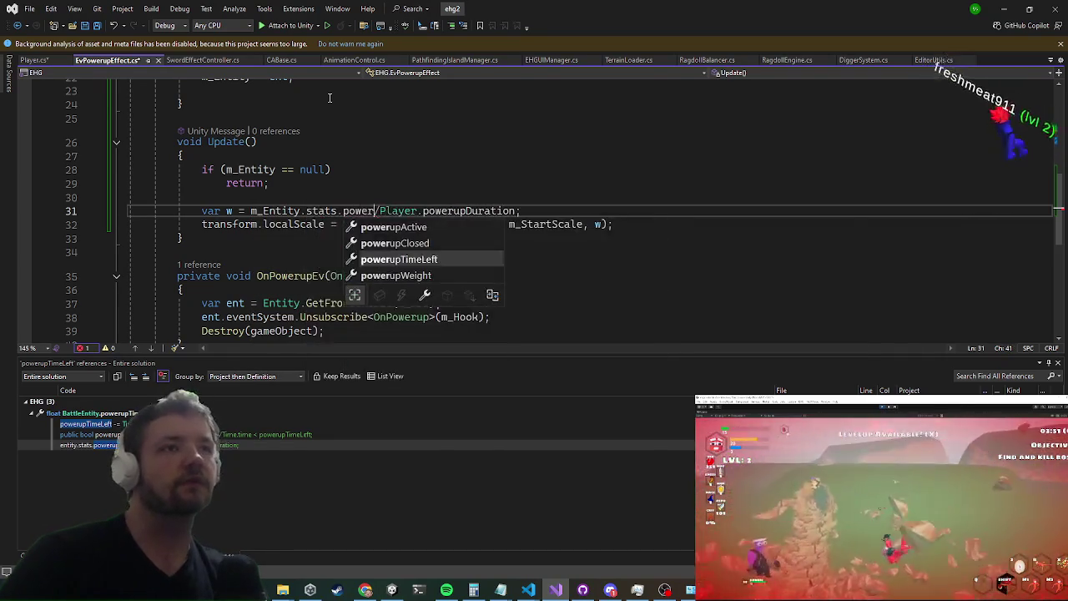
key("Tab")
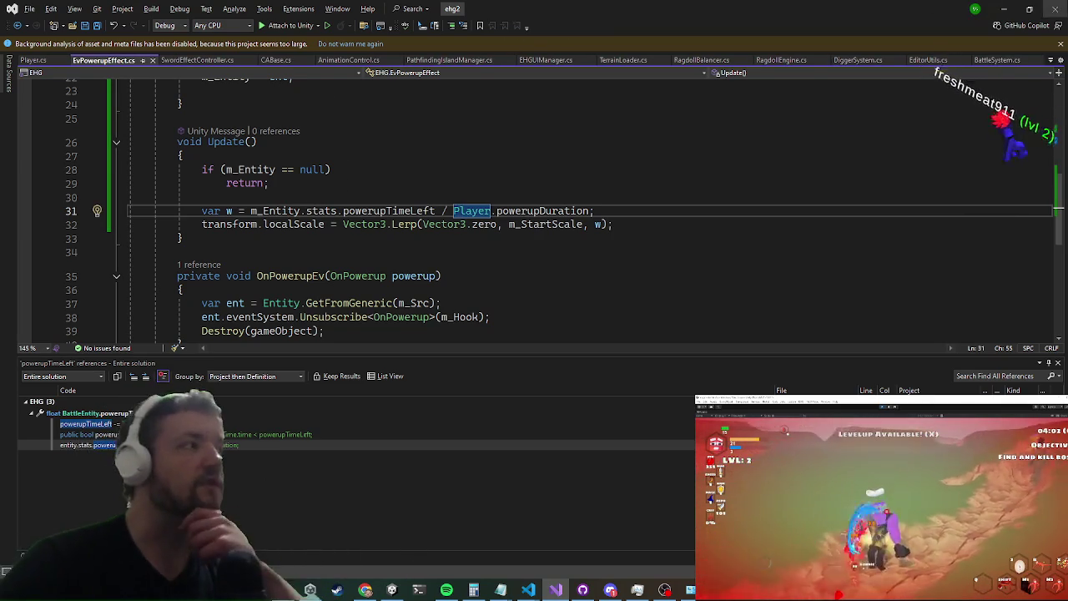
left_click(1006, 12)
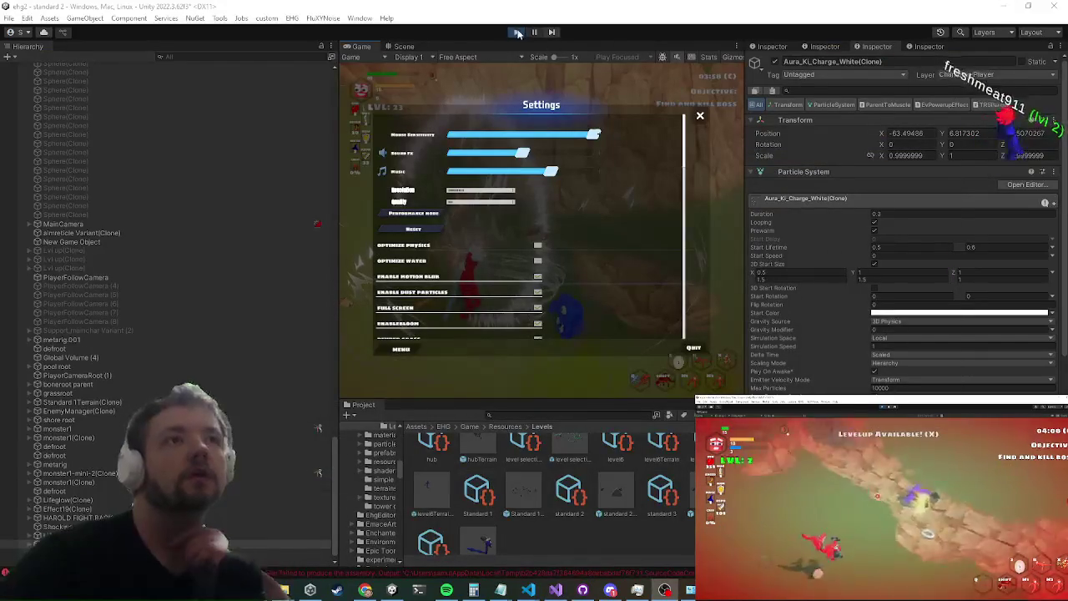
Step: Exit play mode, wait for Unity to recompile, then bring Visual Studio back
left_click(517, 32)
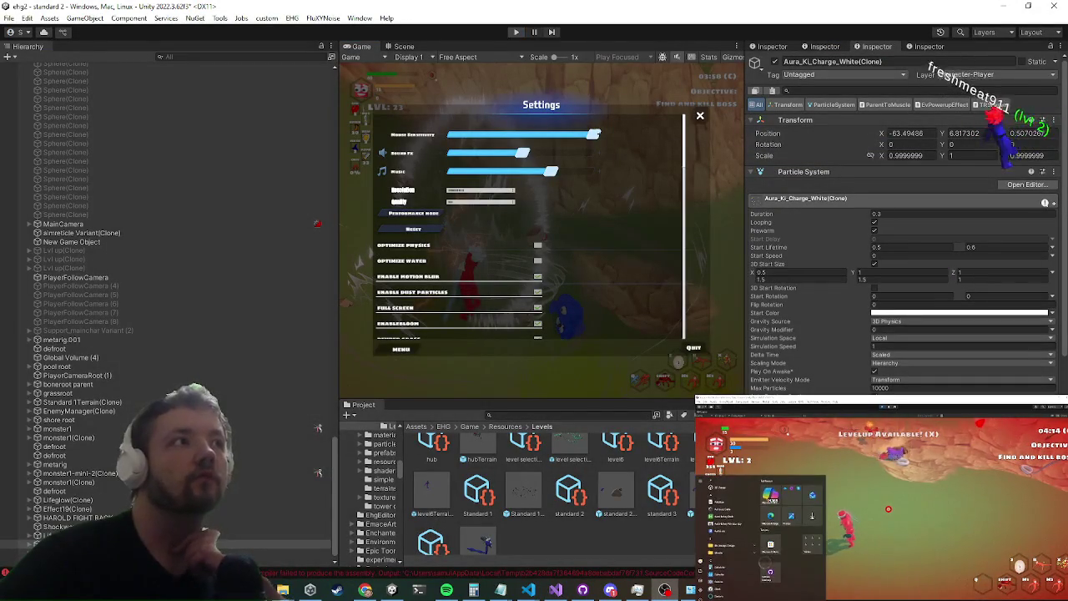
key("ctrl+p")
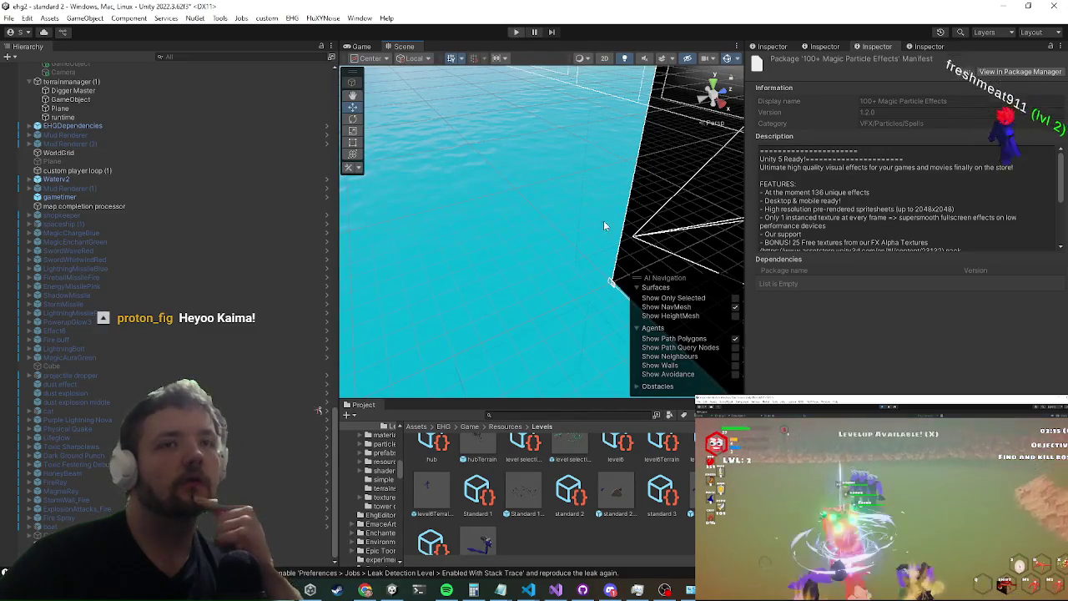
left_click(557, 591)
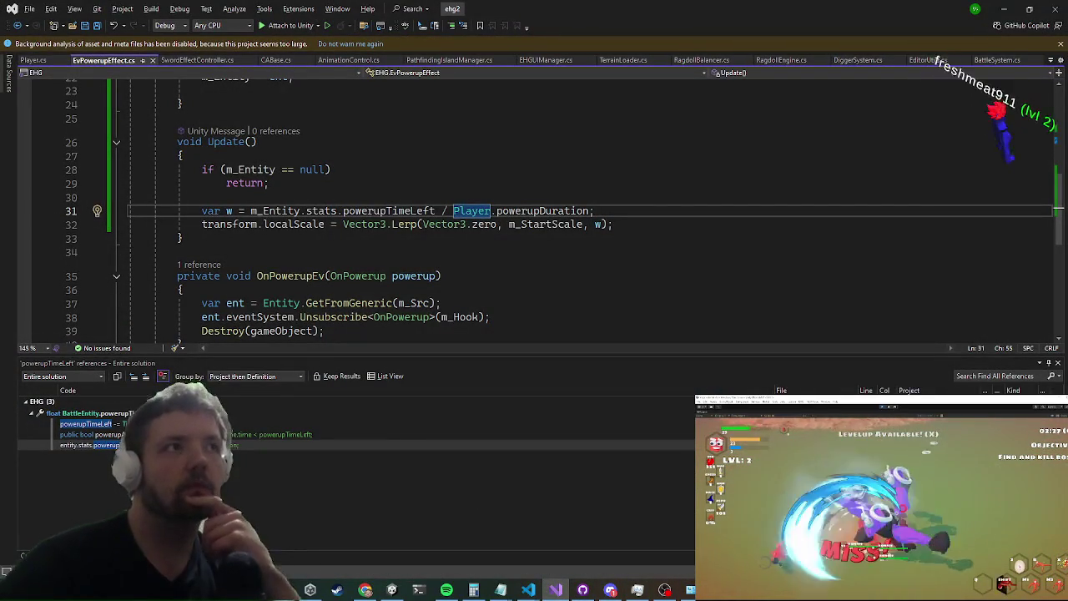
Step: Return to Unity to play-test the updated aura-weight line
key("alt+Tab")
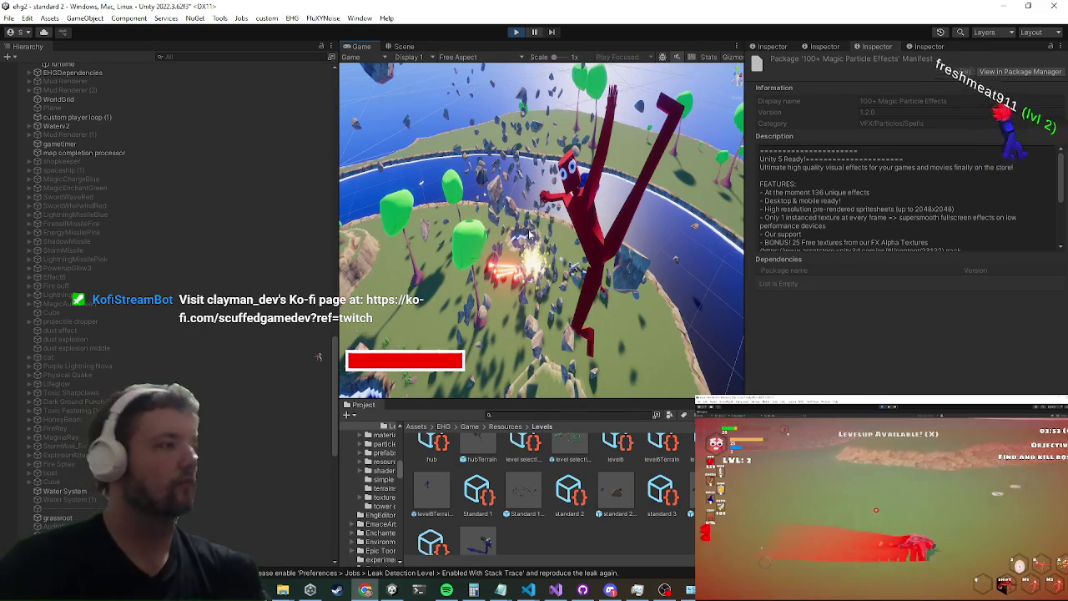
Step: Maximise the Game view and run the character up the path
key("shift+space")
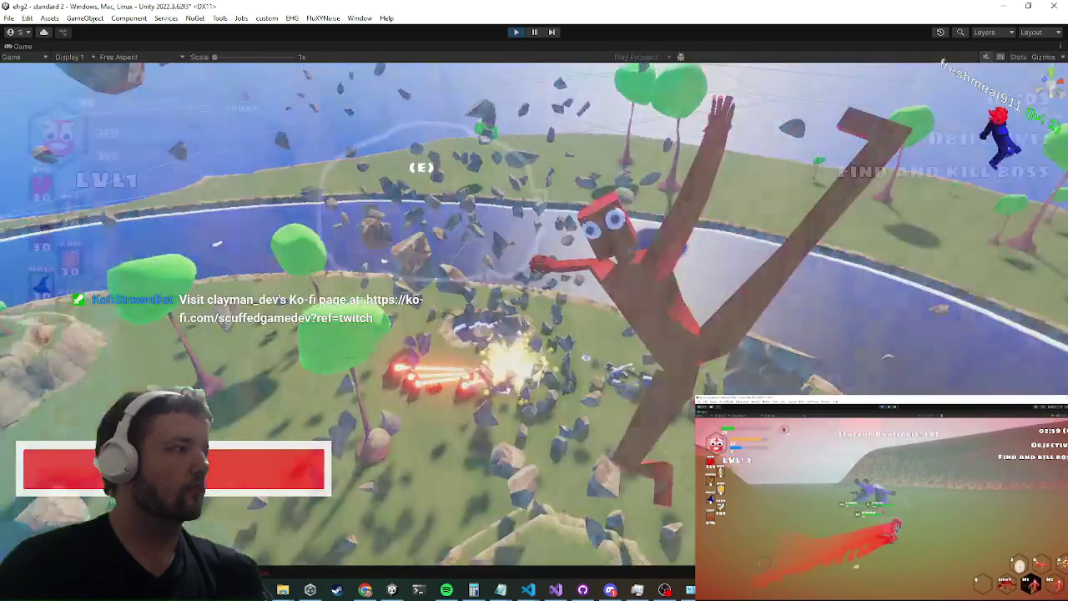
key("w")
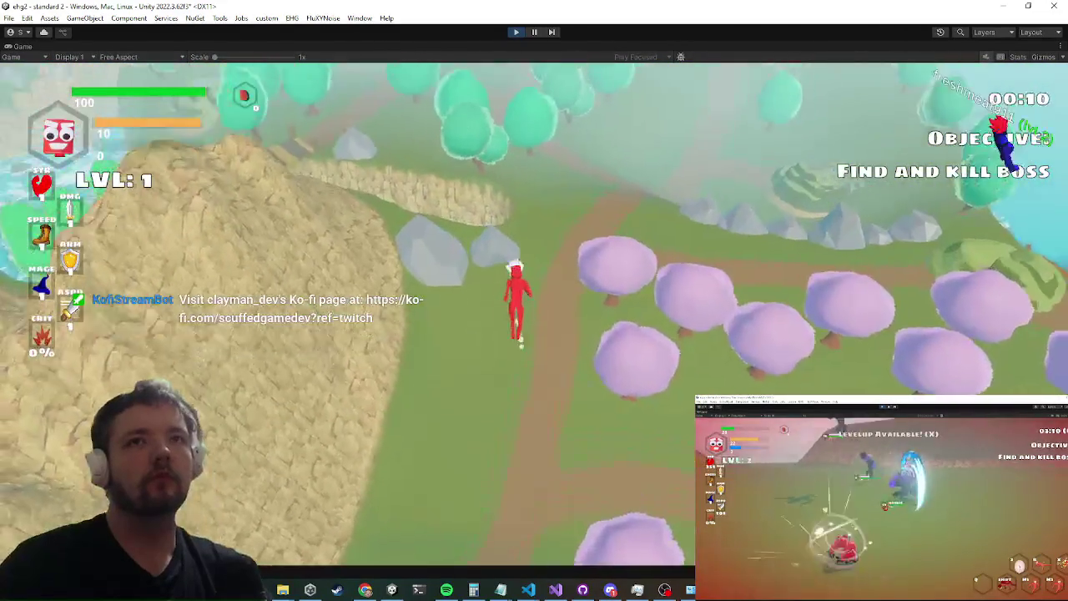
key("d")
key("w")
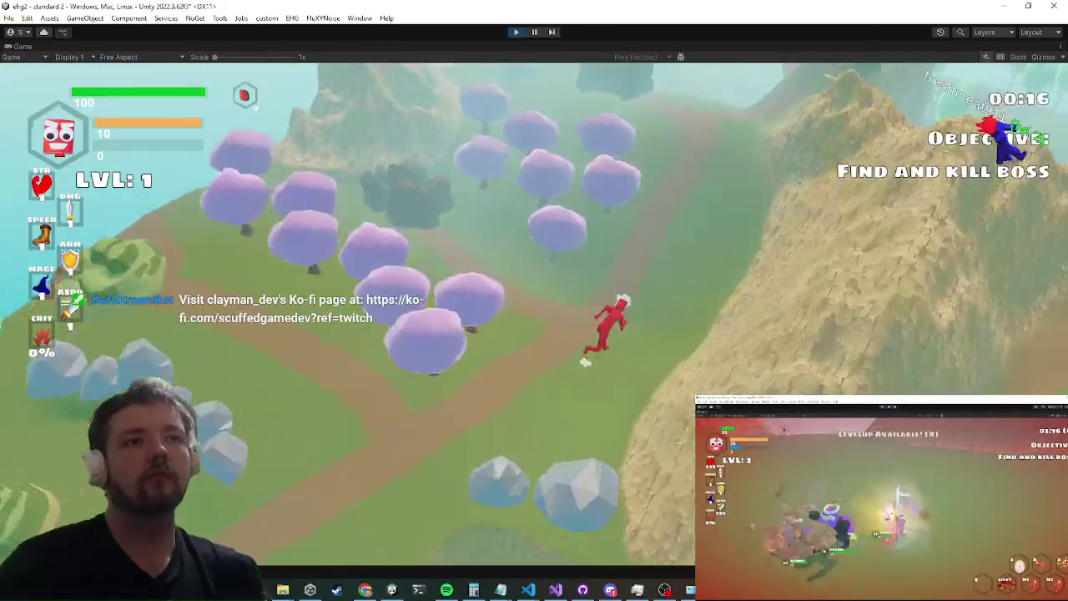
key("w")
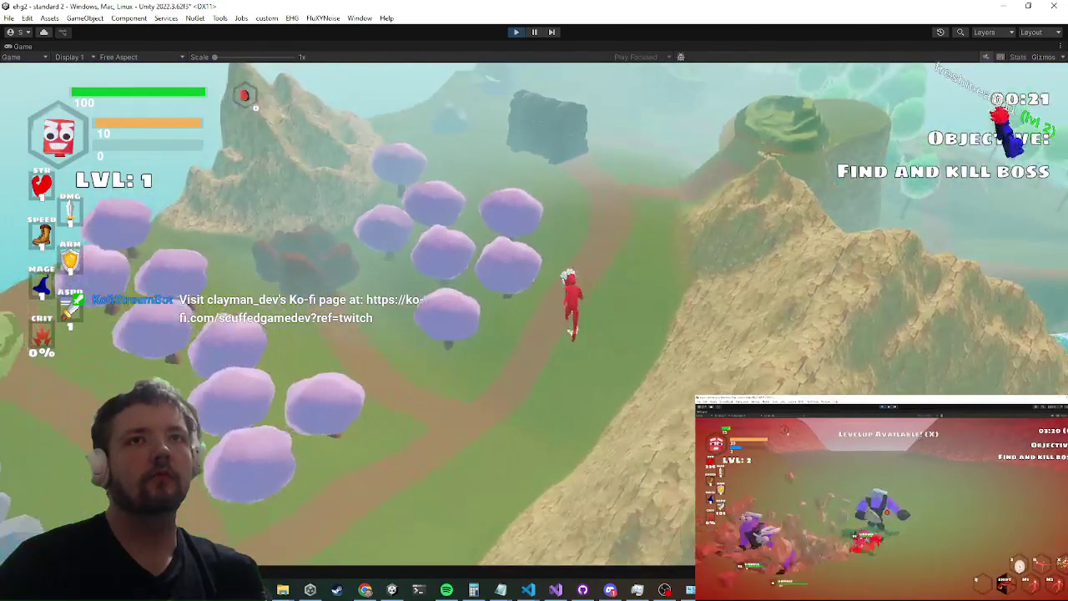
key("w")
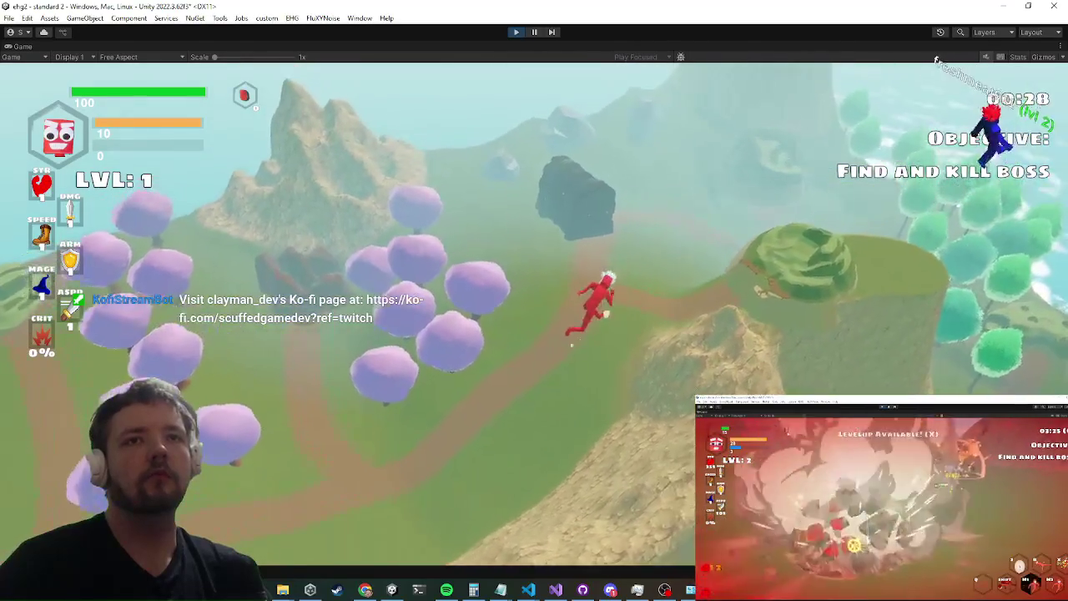
key("w")
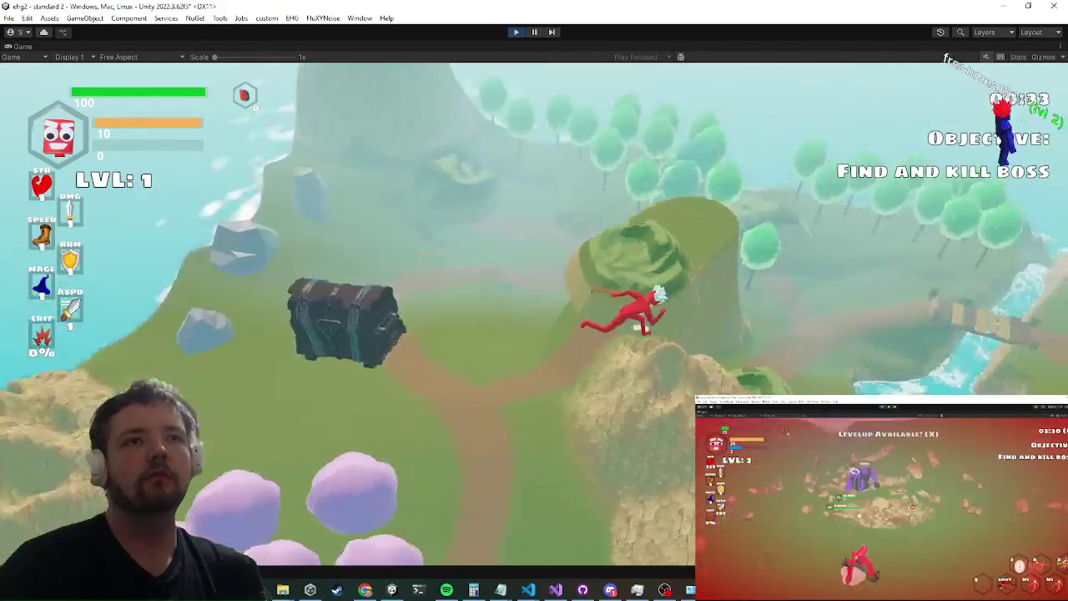
Step: Run toward the red flag, level up with X and pick the skull powerup
key("w")
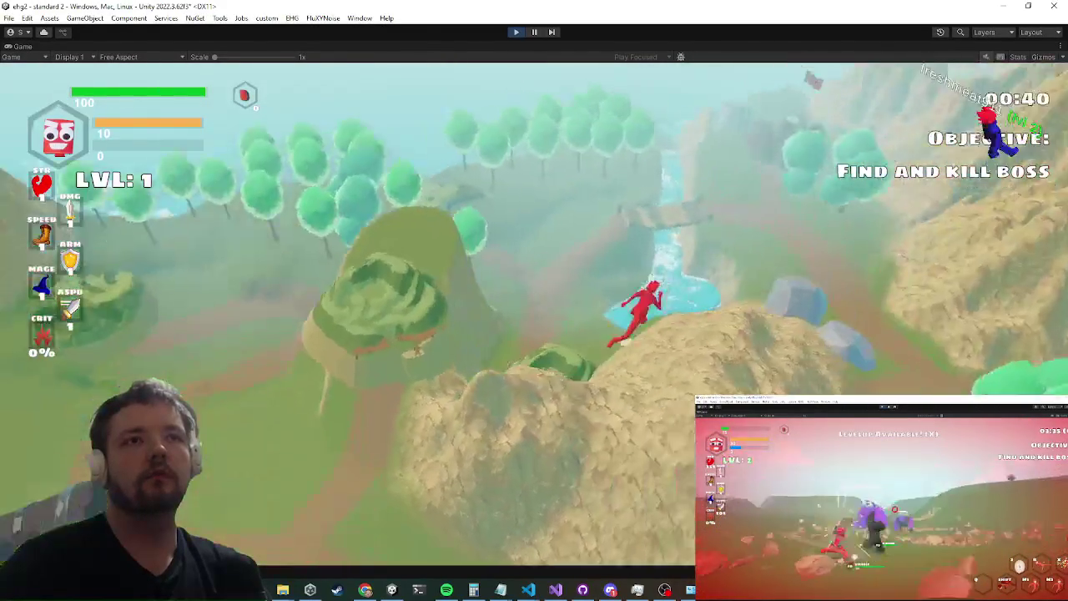
key("w")
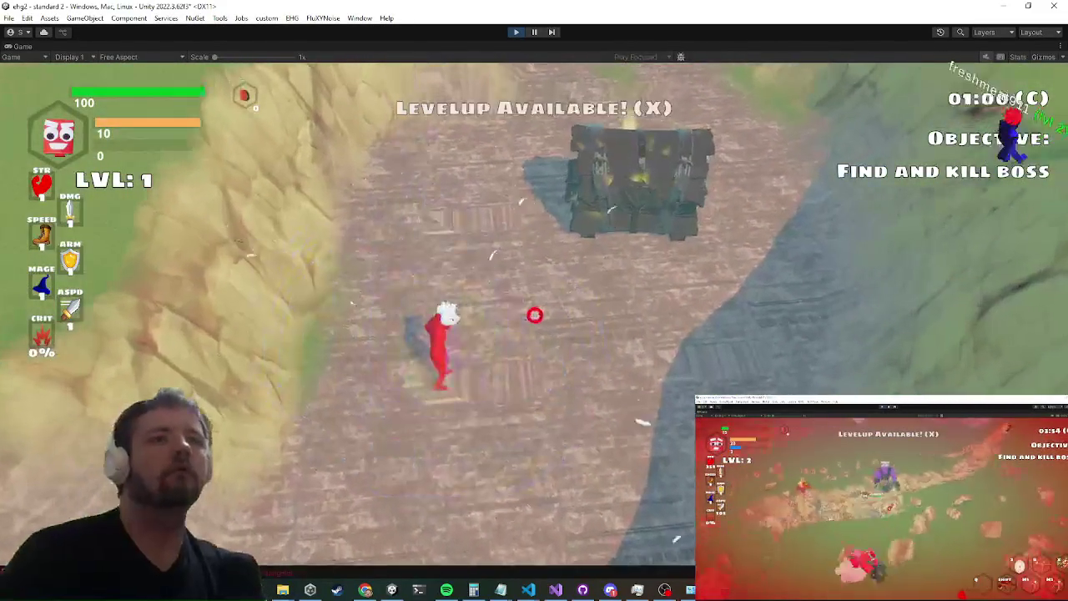
key("x")
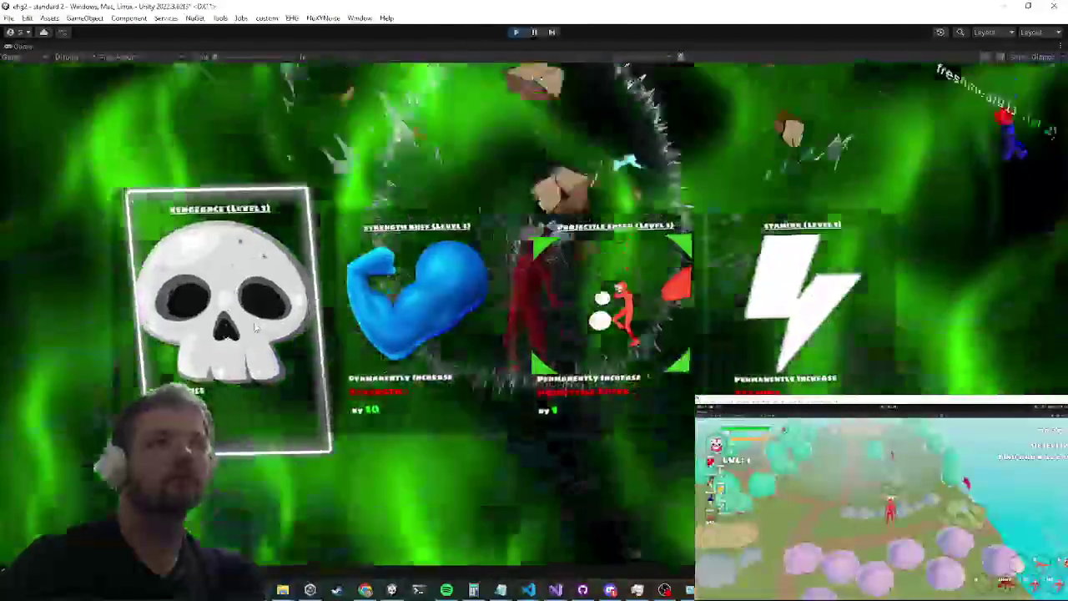
left_click(256, 328)
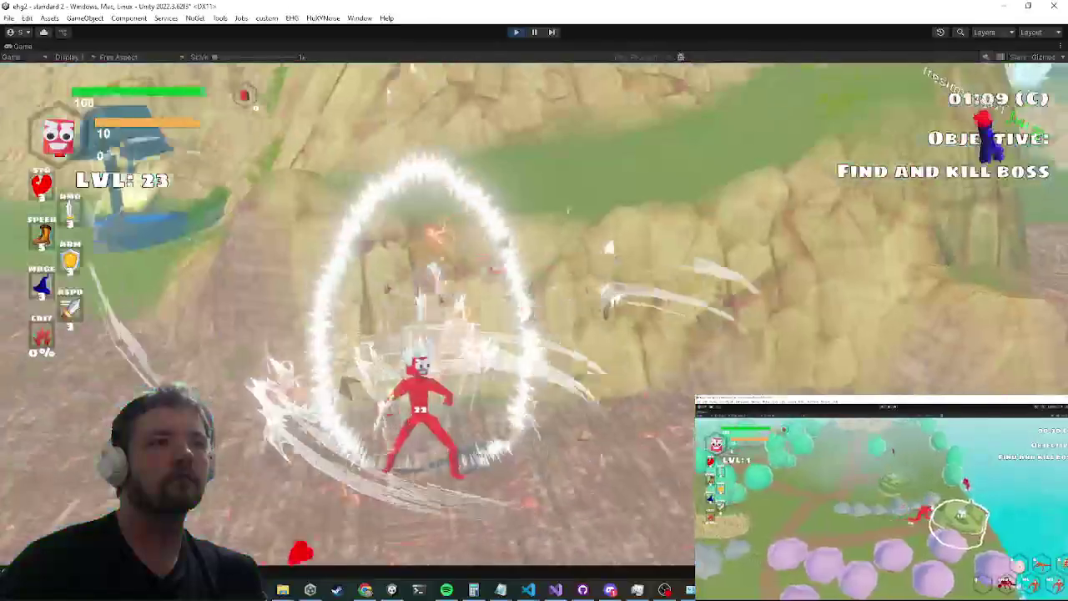